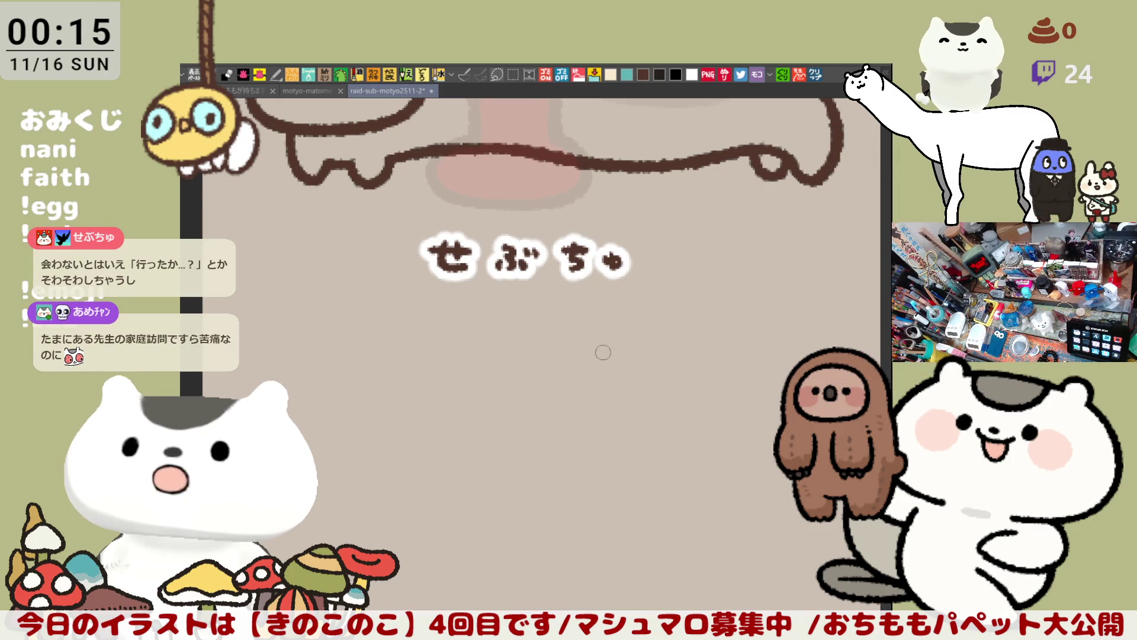
Box-select the viewer name under the first long cat and shift it slightly right
scroll(614, 460, "down", 3)
scroll(526, 423, "down", 4)
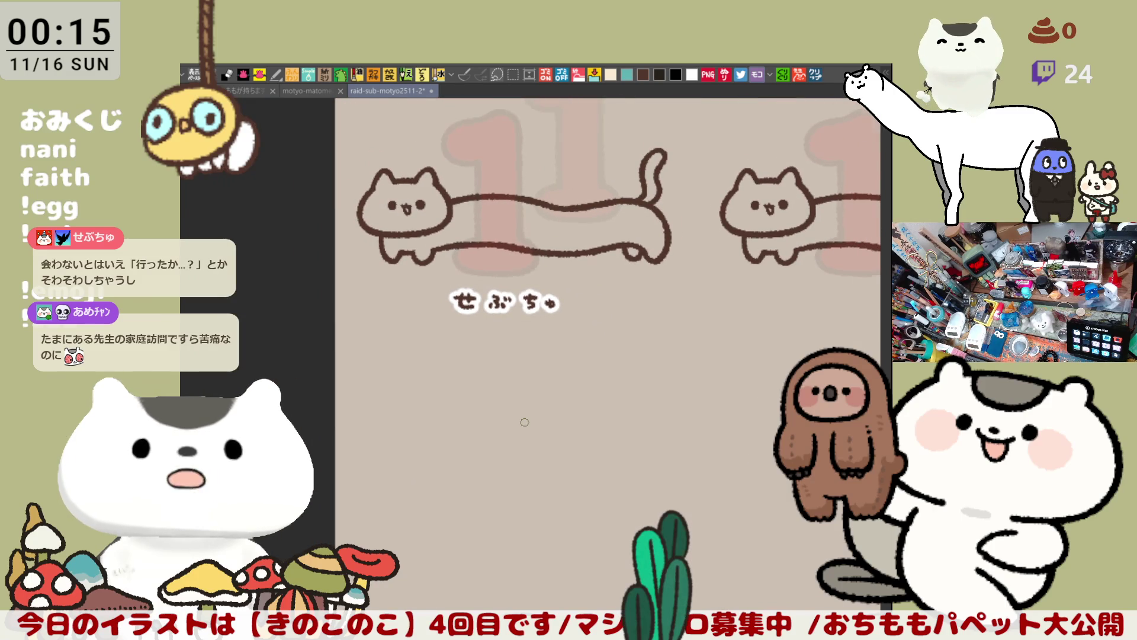
scroll(525, 422, "down", 2)
key("m")
left_click_drag(595, 357, 435, 302)
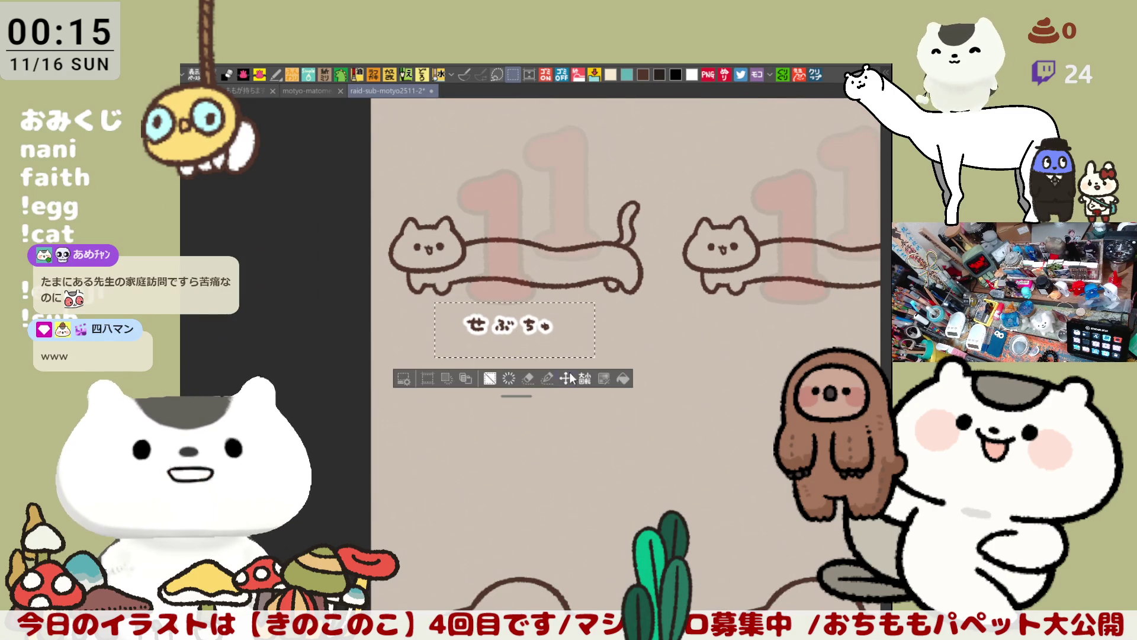
left_click_drag(568, 384, 588, 384)
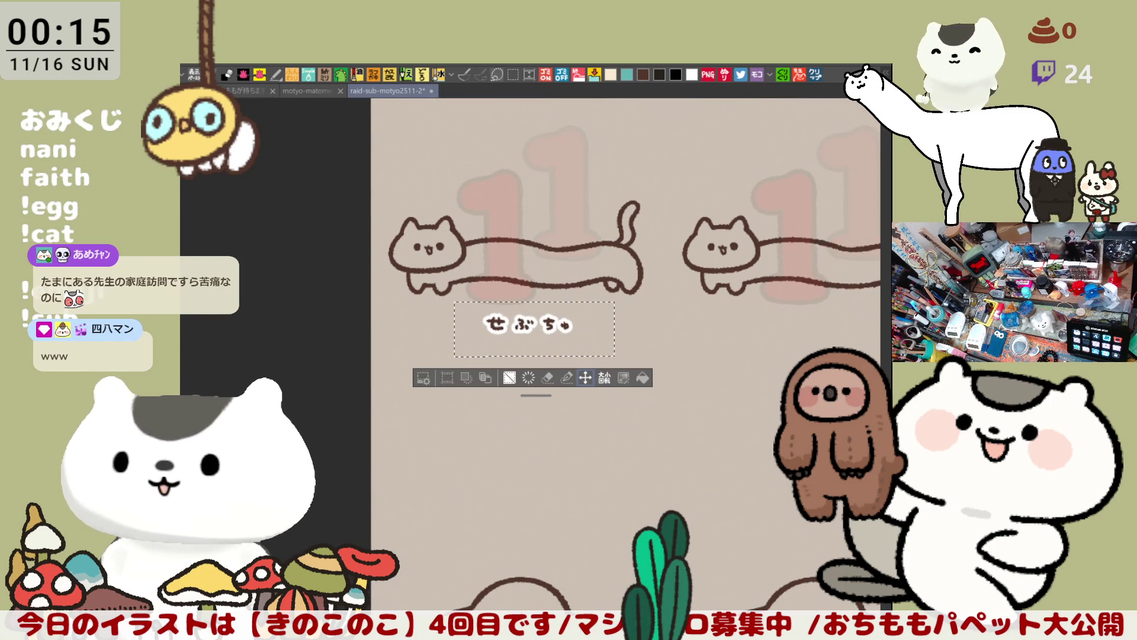
key("ctrl+d")
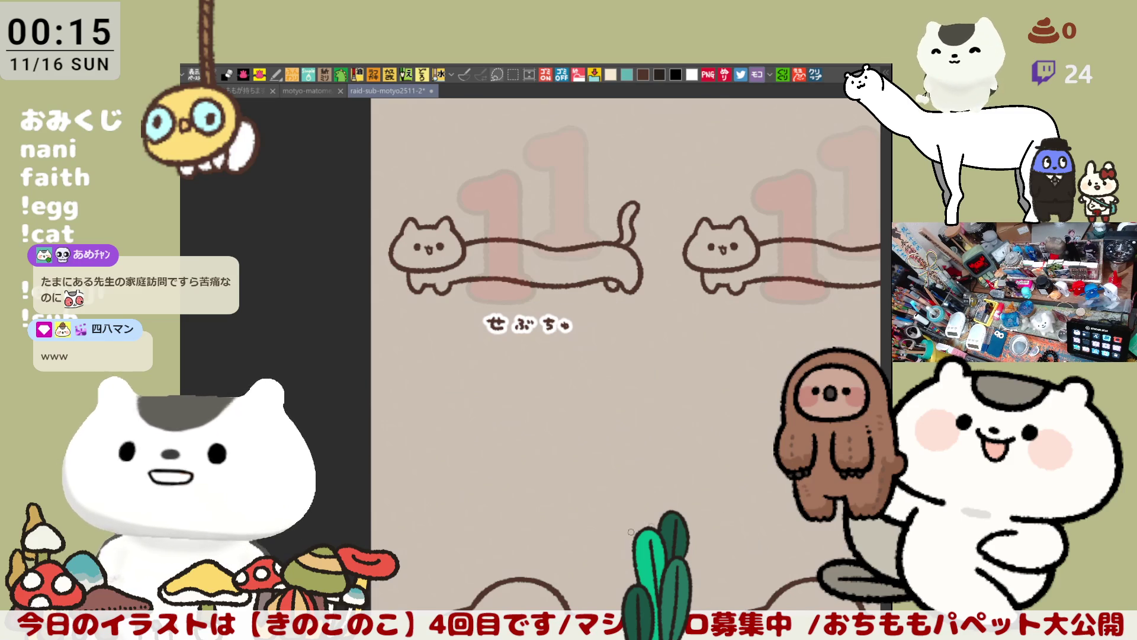
scroll(626, 341, "down", 5)
Hand-letter the viewer's name in brown script below the first mushroom, then zoom out to check
scroll(584, 444, "up", 5)
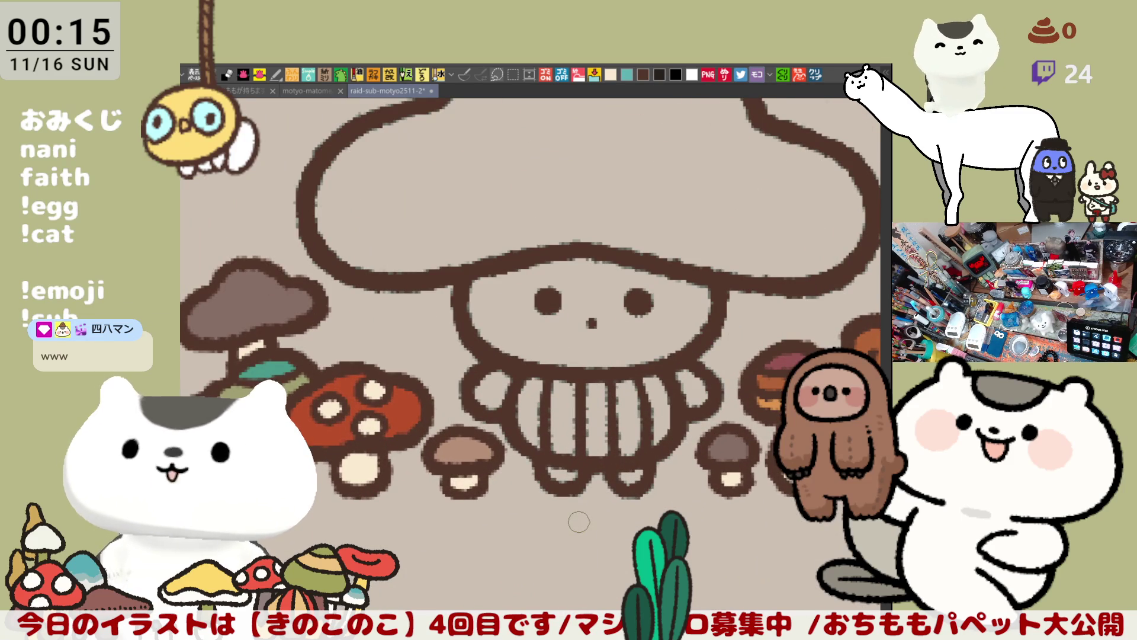
scroll(580, 522, "down", 5)
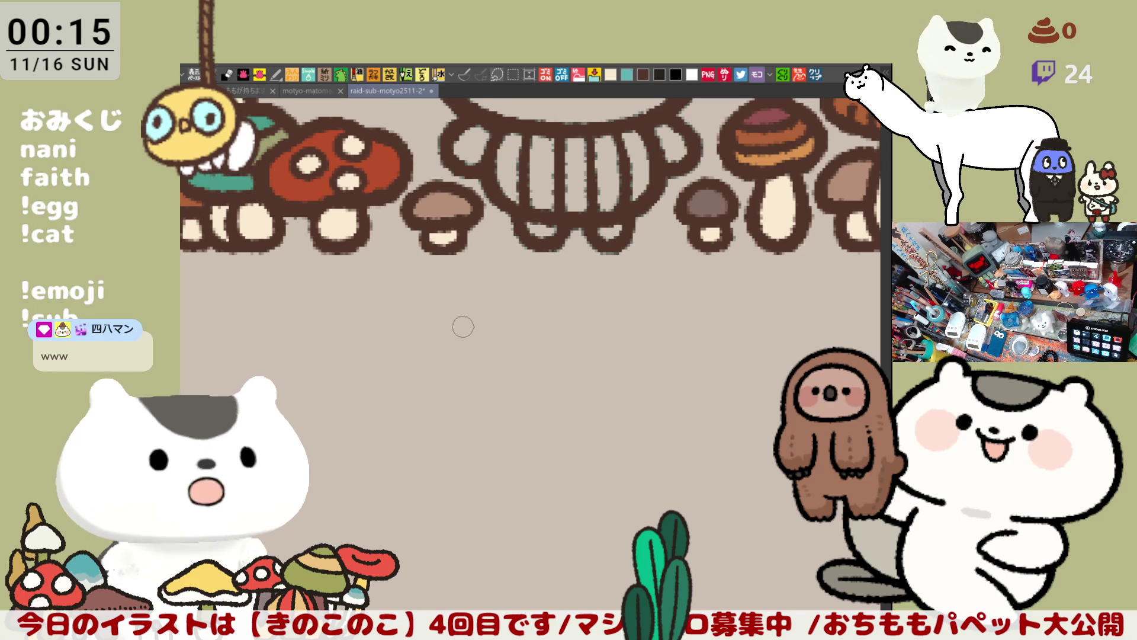
mouse_move(479, 341)
left_mouse_down()
mouse_move(497, 356)
mouse_move(590, 349)
mouse_move(562, 358)
left_mouse_up()
mouse_move(619, 325)
left_mouse_down()
mouse_move(651, 323)
mouse_move(664, 348)
mouse_move(683, 323)
mouse_move(756, 359)
mouse_move(657, 381)
mouse_move(541, 383)
left_mouse_up()
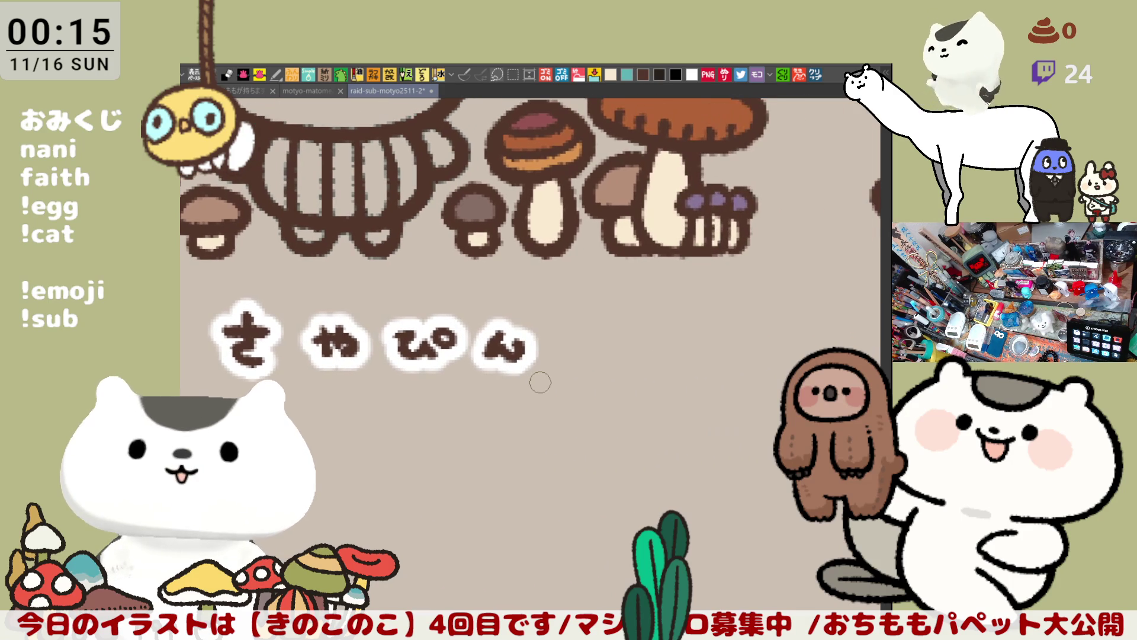
scroll(541, 382, "down", 5)
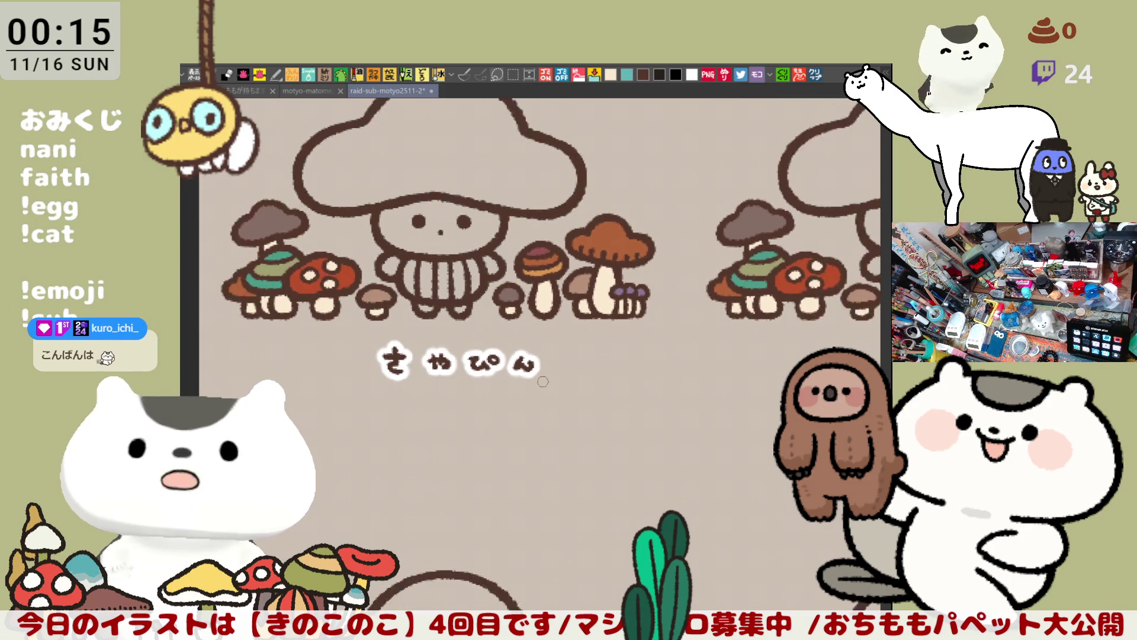
scroll(728, 401, "up", 2)
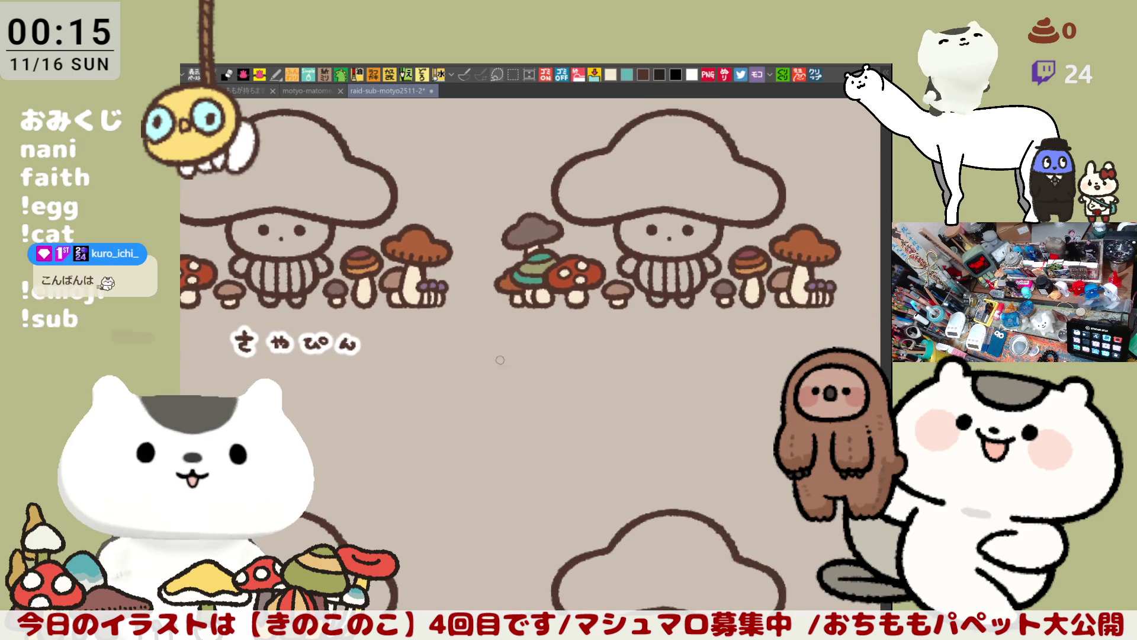
left_click_drag(728, 401, 495, 373)
scroll(496, 372, "up", 1)
scroll(495, 372, "up", 2)
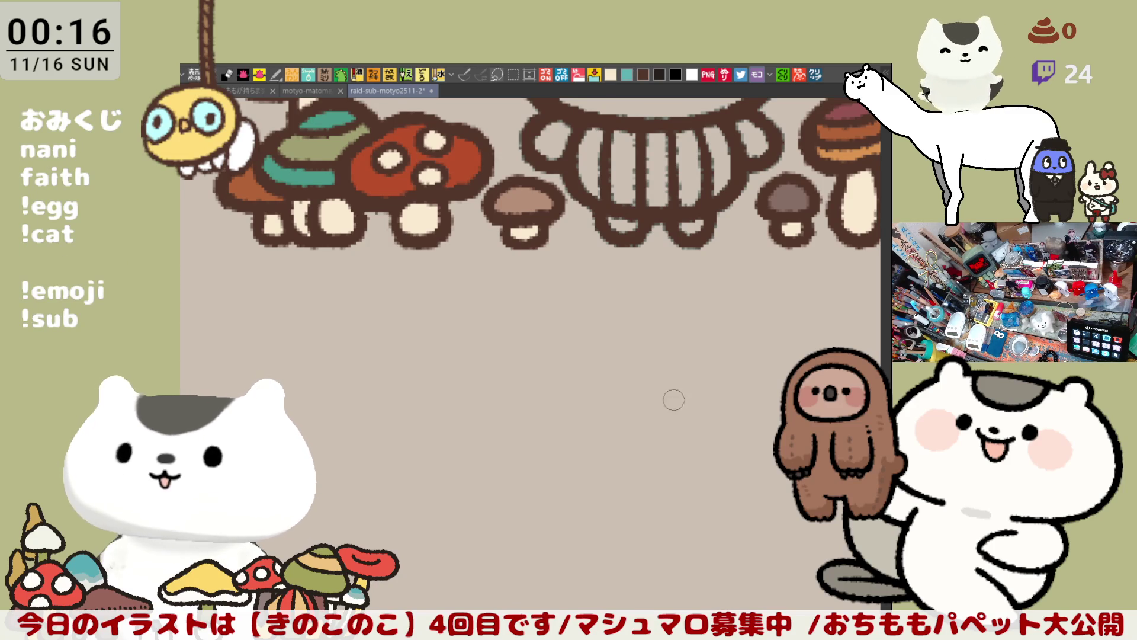
scroll(658, 432, "up", 3)
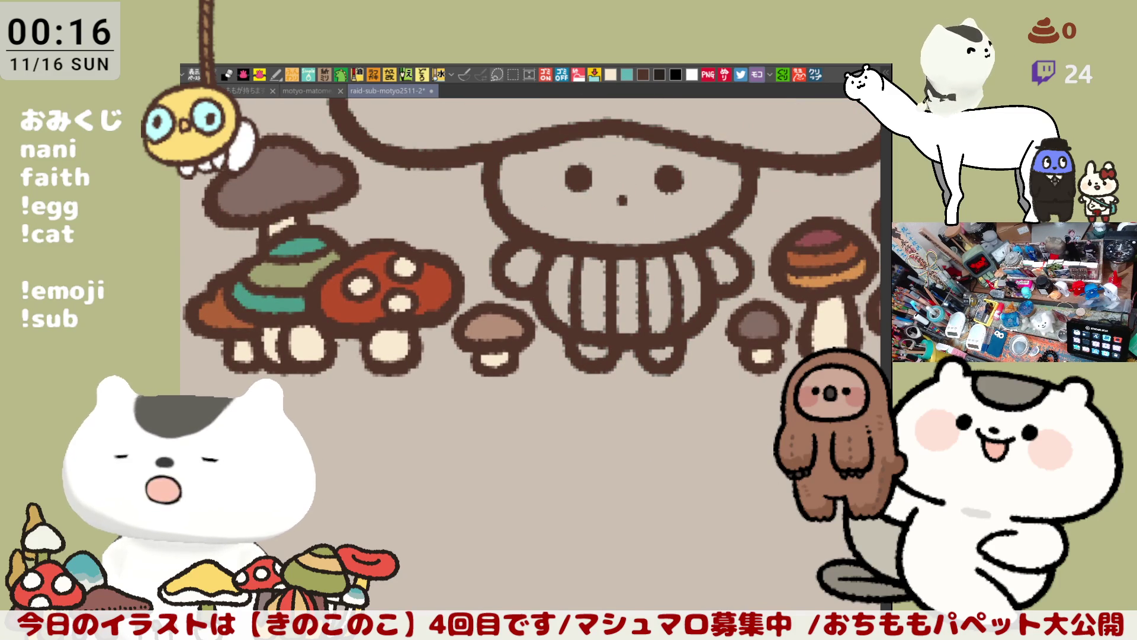
scroll(654, 394, "up", 1)
scroll(724, 450, "down", 1)
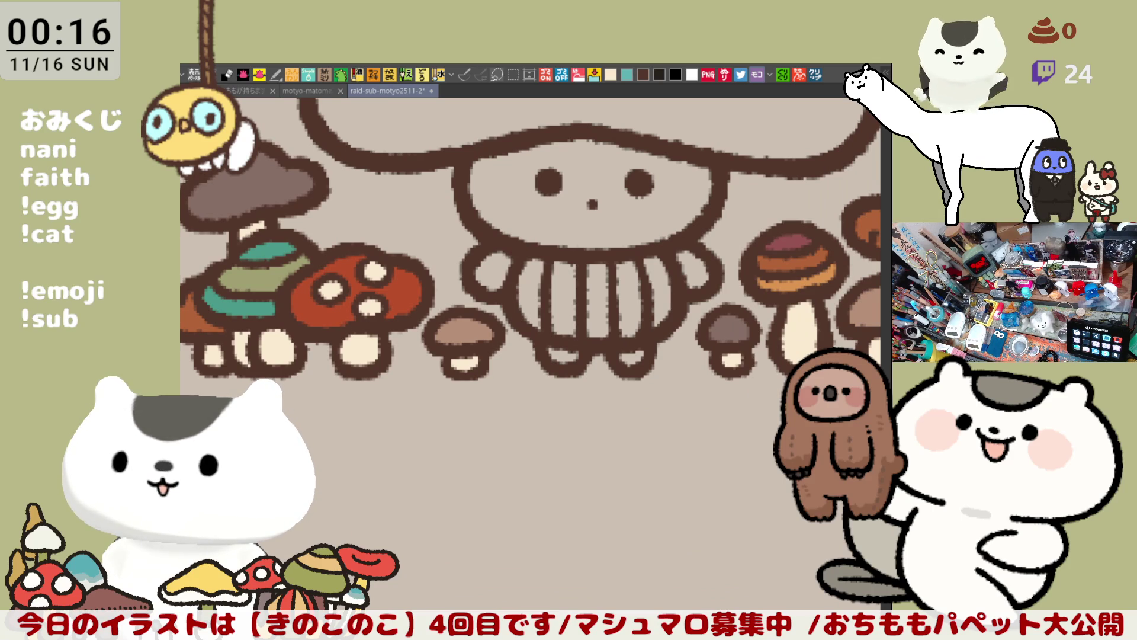
scroll(606, 446, "down", 1)
scroll(606, 447, "up", 1)
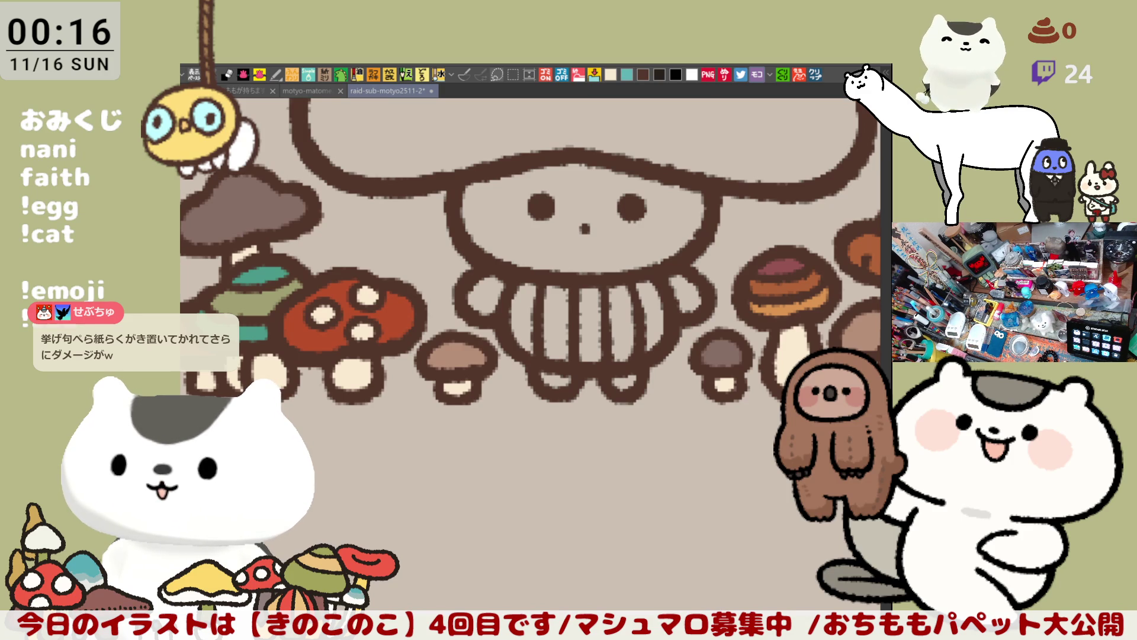
Letter the first four characters of the name under the second mushroom, redoing bad strokes
left_click_drag(723, 441, 799, 356)
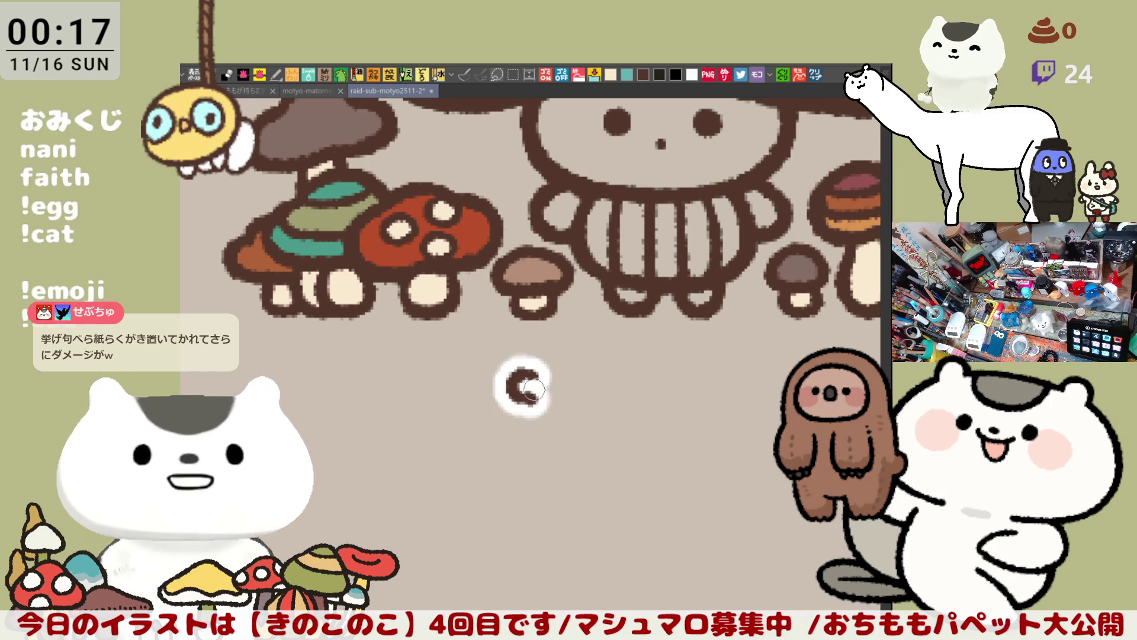
mouse_move(531, 374)
left_mouse_down()
mouse_move(535, 405)
mouse_move(586, 379)
mouse_move(583, 409)
left_mouse_up()
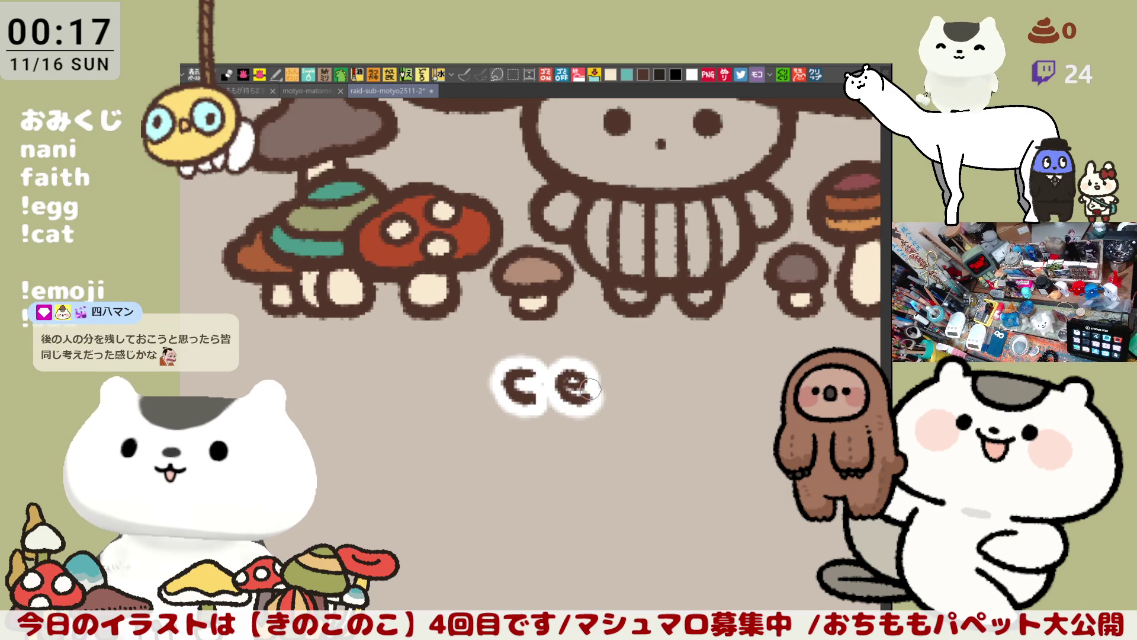
key("ctrl+z")
mouse_move(586, 378)
left_mouse_down()
mouse_move(561, 386)
mouse_move(586, 396)
mouse_move(576, 372)
mouse_move(599, 409)
mouse_move(595, 379)
mouse_move(598, 409)
mouse_move(589, 373)
mouse_move(584, 387)
mouse_move(578, 379)
mouse_move(597, 409)
mouse_move(594, 379)
mouse_move(586, 411)
mouse_move(651, 392)
mouse_move(654, 378)
mouse_move(666, 408)
left_mouse_up()
key("ctrl+z")
key("ctrl+z")
key("ctrl+z")
key("ctrl+z")
key("ctrl+z")
key("ctrl+z")
key("ctrl+z")
key("ctrl+z")
key("ctrl+z")
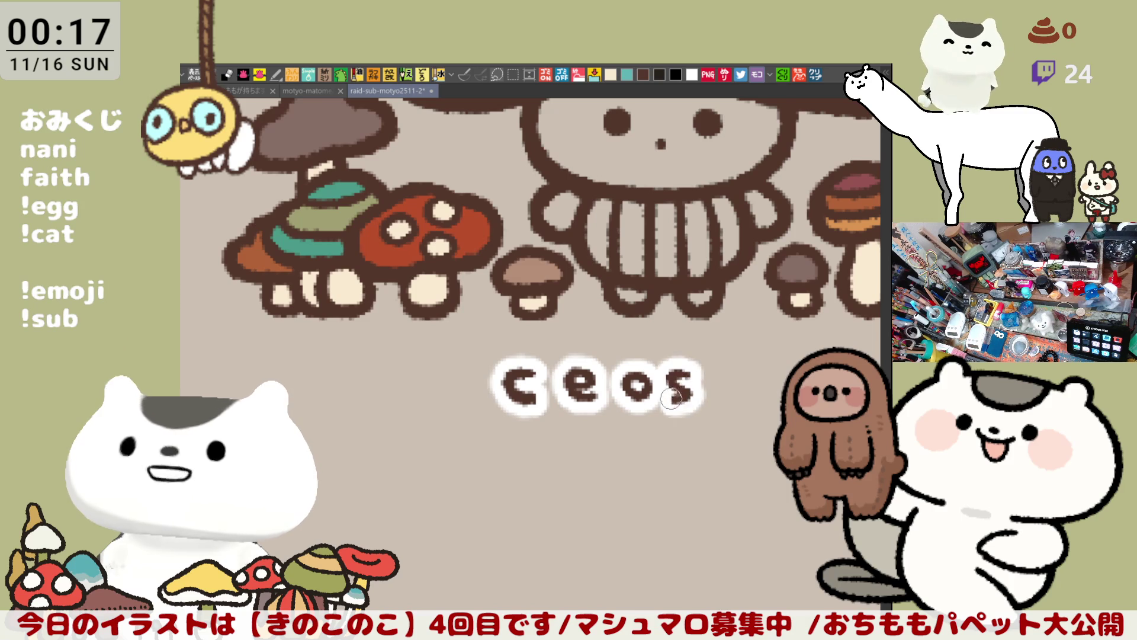
key("ctrl+z")
left_click_drag(702, 361, 667, 409)
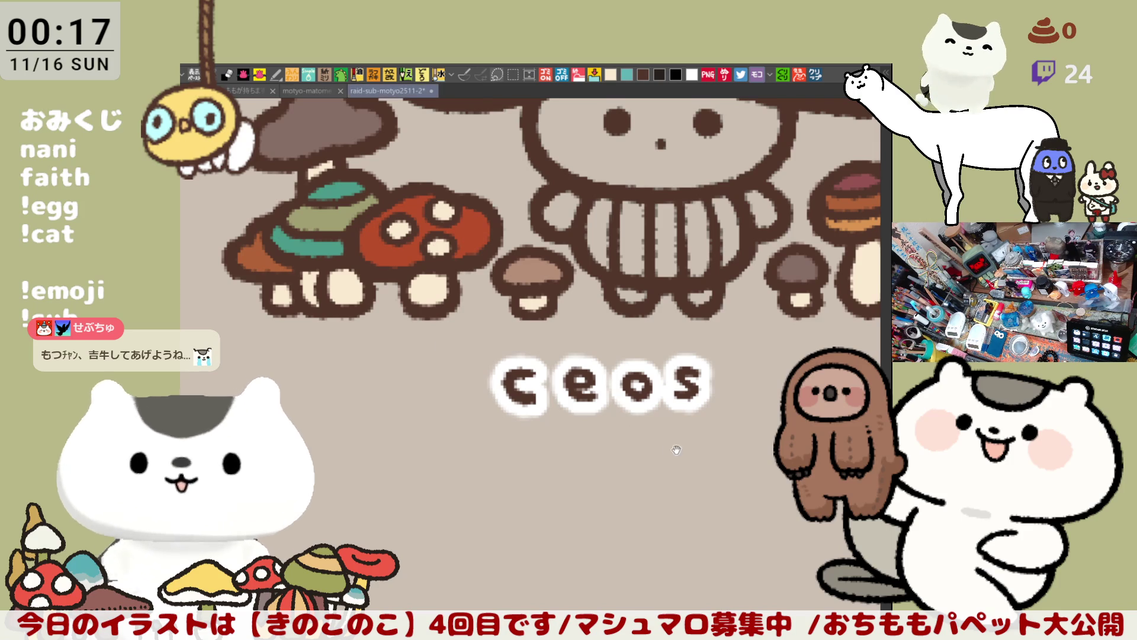
key("ctrl+z")
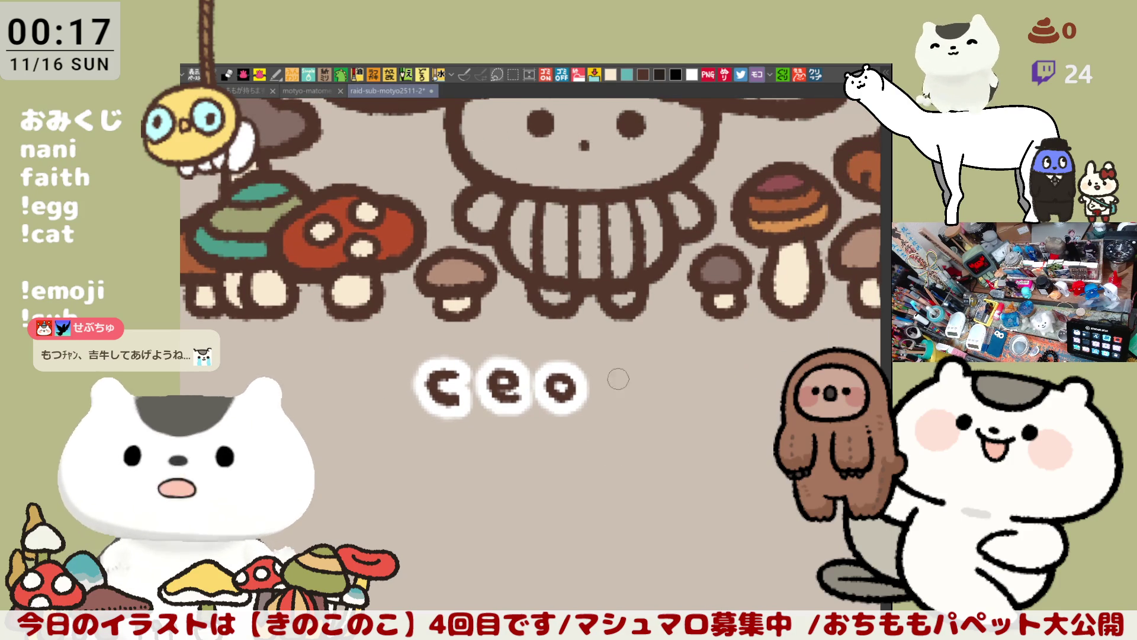
left_click_drag(616, 370, 599, 409)
Finish the name's remaining letters, redrawing the hooked stems until they look right
key("ctrl+z")
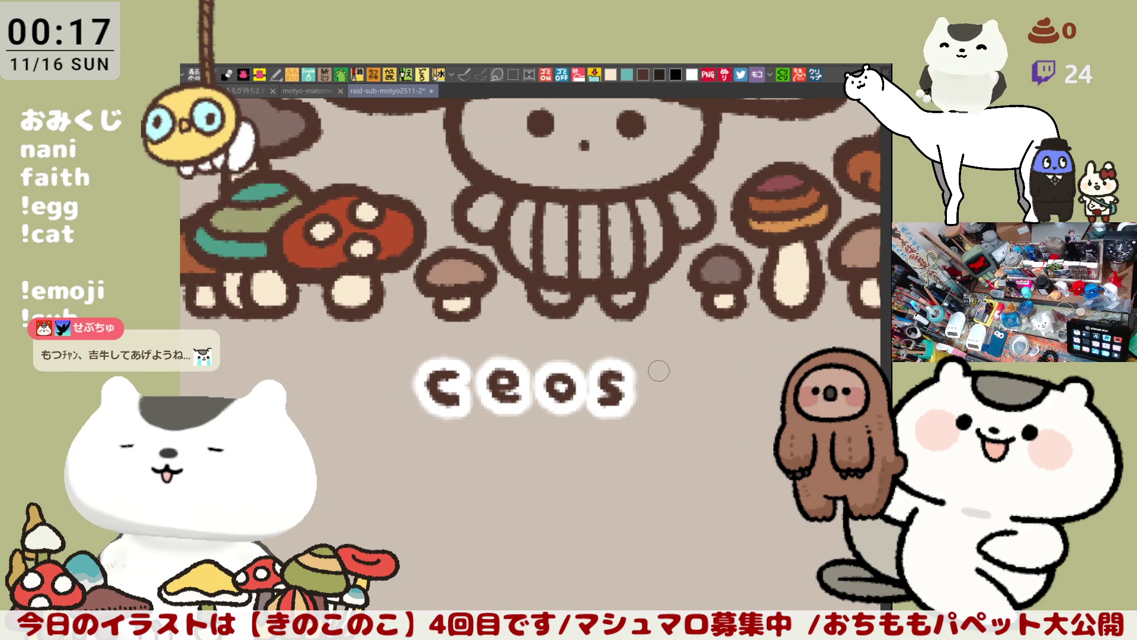
left_click_drag(674, 356, 658, 408)
key("ctrl+z")
mouse_move(681, 362)
left_mouse_down()
mouse_move(657, 408)
mouse_move(705, 378)
mouse_move(658, 409)
left_mouse_up()
key("ctrl+z")
key("ctrl+z")
key("ctrl+z")
mouse_move(679, 361)
left_mouse_down()
mouse_move(660, 402)
mouse_move(687, 380)
mouse_move(658, 405)
mouse_move(688, 383)
mouse_move(702, 408)
mouse_move(738, 418)
mouse_move(734, 408)
left_mouse_up()
key("ctrl+z")
key("ctrl+z")
key("ctrl+z")
key("ctrl+z")
key("ctrl+z")
key("ctrl+z")
key("ctrl+z")
key("ctrl+z")
mouse_move(706, 362)
left_mouse_down()
mouse_move(703, 408)
mouse_move(734, 415)
left_mouse_up()
key("ctrl+z")
key("ctrl+z")
mouse_move(710, 368)
left_mouse_down()
mouse_move(711, 409)
mouse_move(737, 415)
left_mouse_up()
key("ctrl+z")
key("ctrl+z")
mouse_move(710, 366)
left_mouse_down()
mouse_move(711, 408)
mouse_move(735, 412)
mouse_move(648, 379)
mouse_move(636, 408)
mouse_move(664, 408)
left_mouse_up()
key("ctrl+z")
key("ctrl+z")
key("ctrl+z")
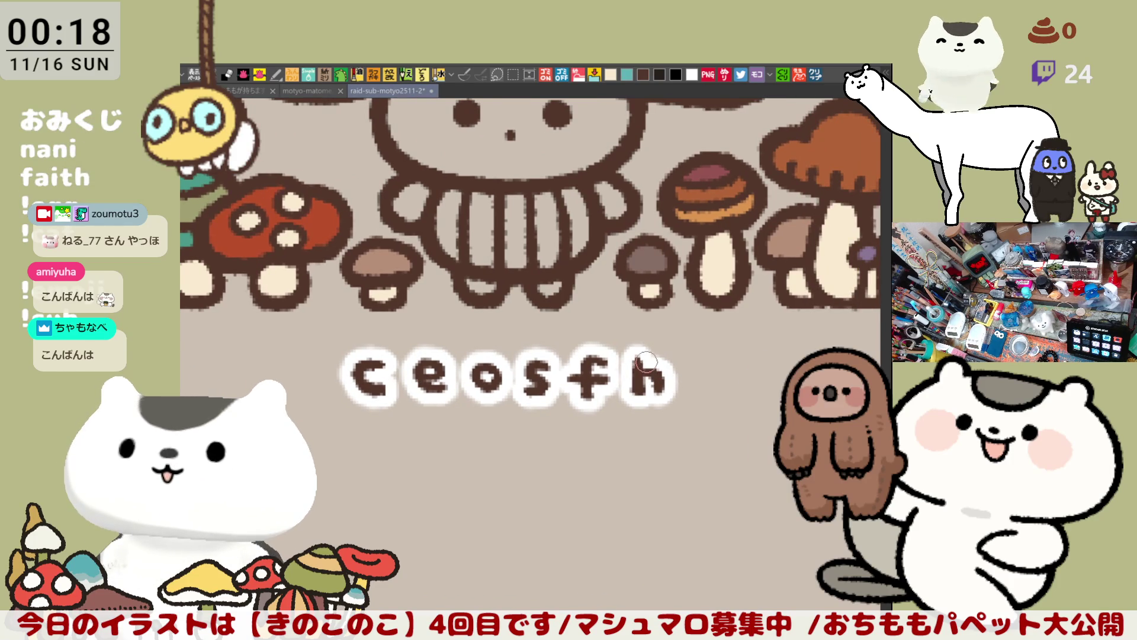
scroll(648, 377, "down", 2)
scroll(646, 379, "down", 4)
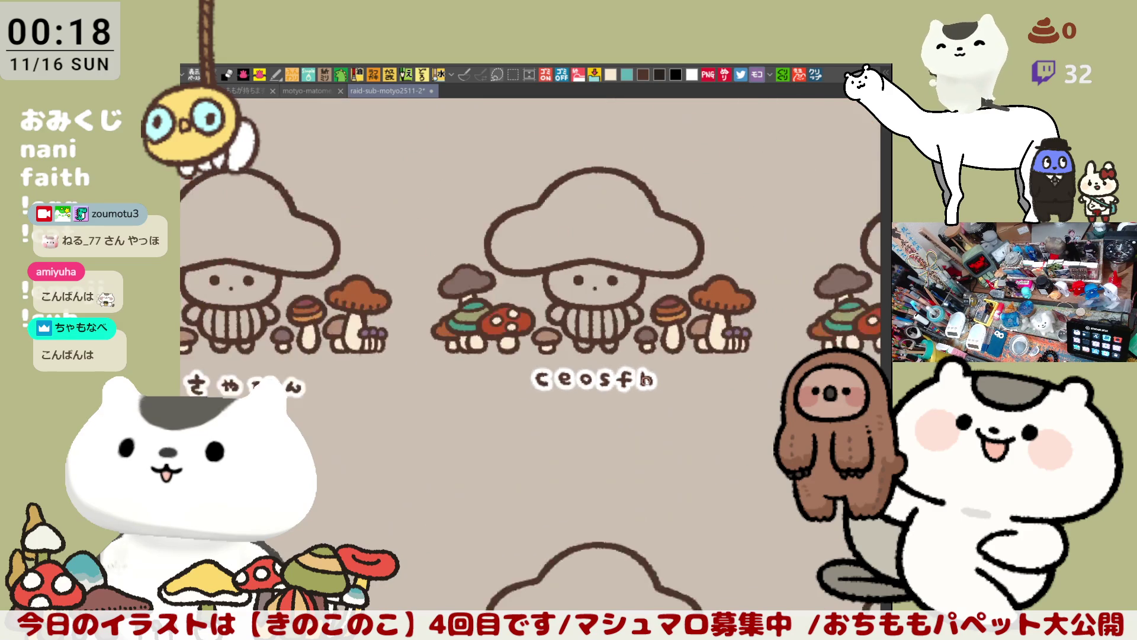
mouse_move(587, 280)
left_mouse_down()
mouse_move(515, 366)
mouse_move(538, 408)
left_mouse_up()
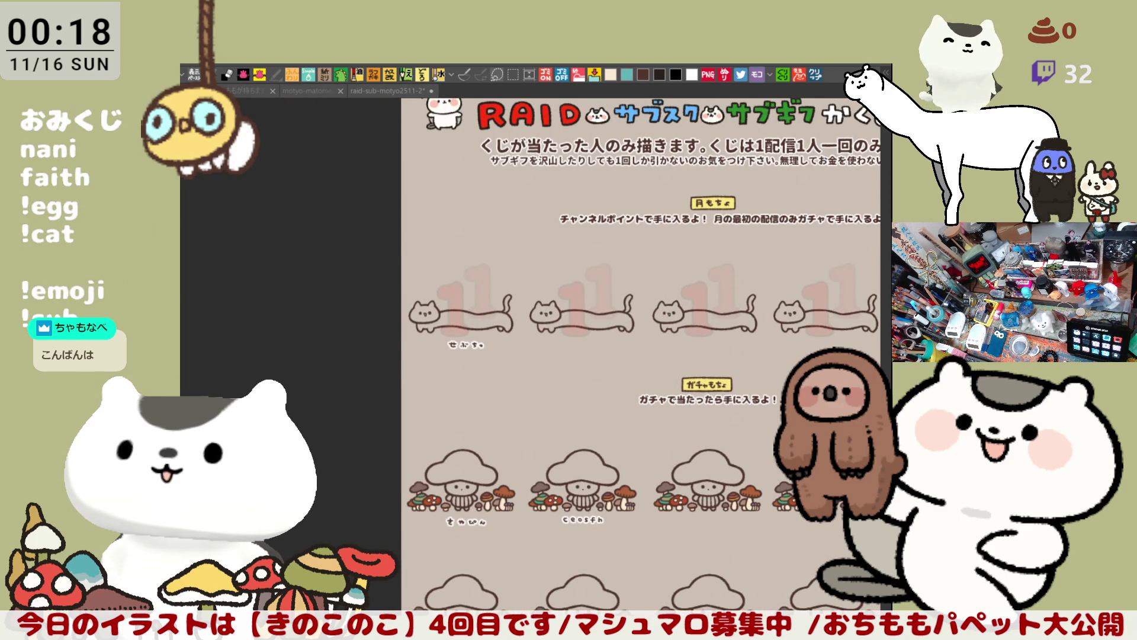
left_click_drag(635, 389, 580, 332)
scroll(393, 322, "up", 6)
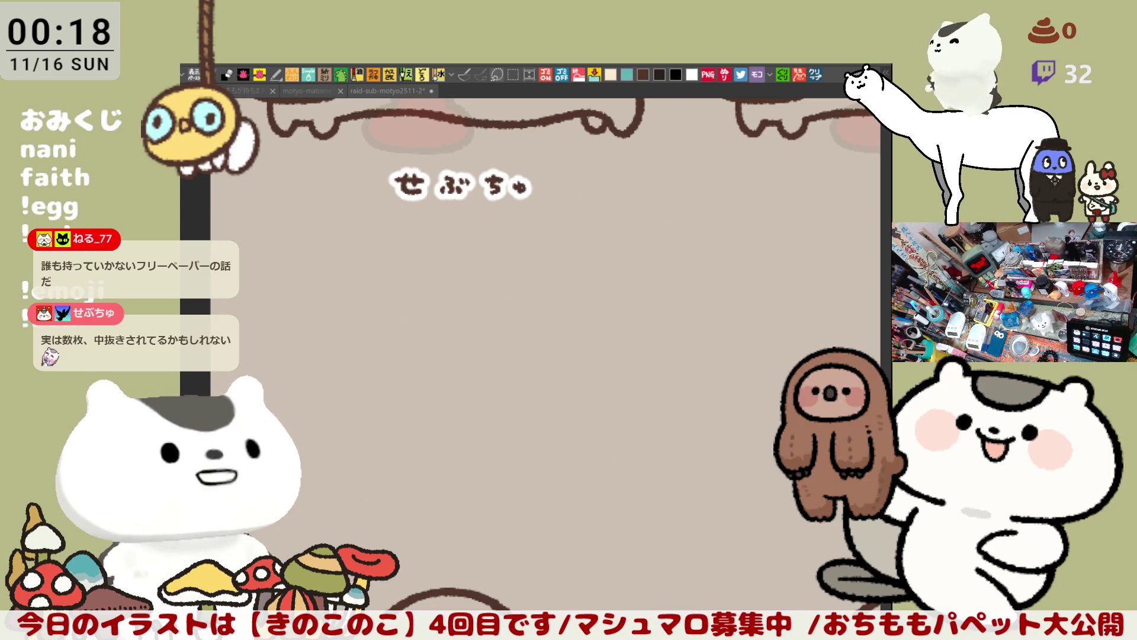
left_click_drag(373, 246, 407, 350)
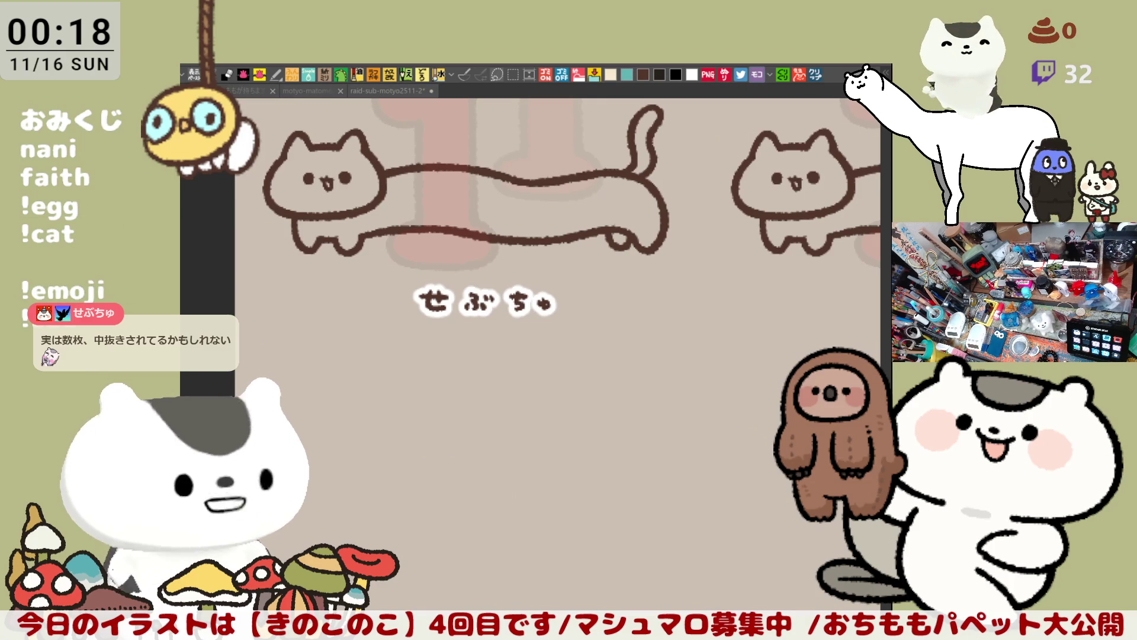
scroll(318, 312, "up", 5)
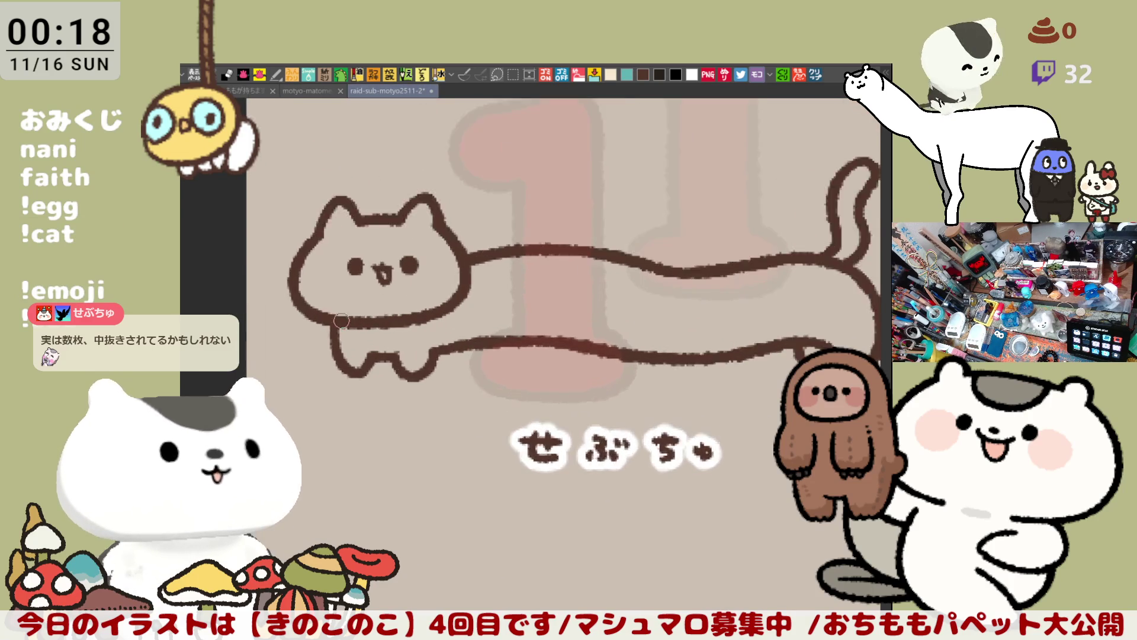
scroll(319, 311, "up", 3)
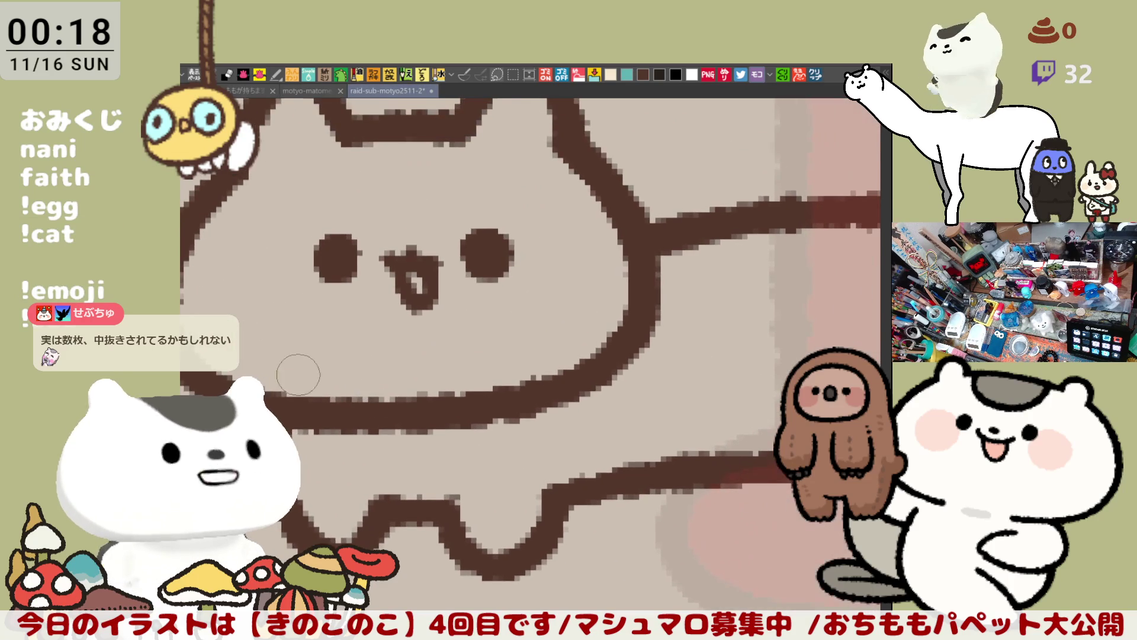
left_click_drag(413, 397, 364, 393)
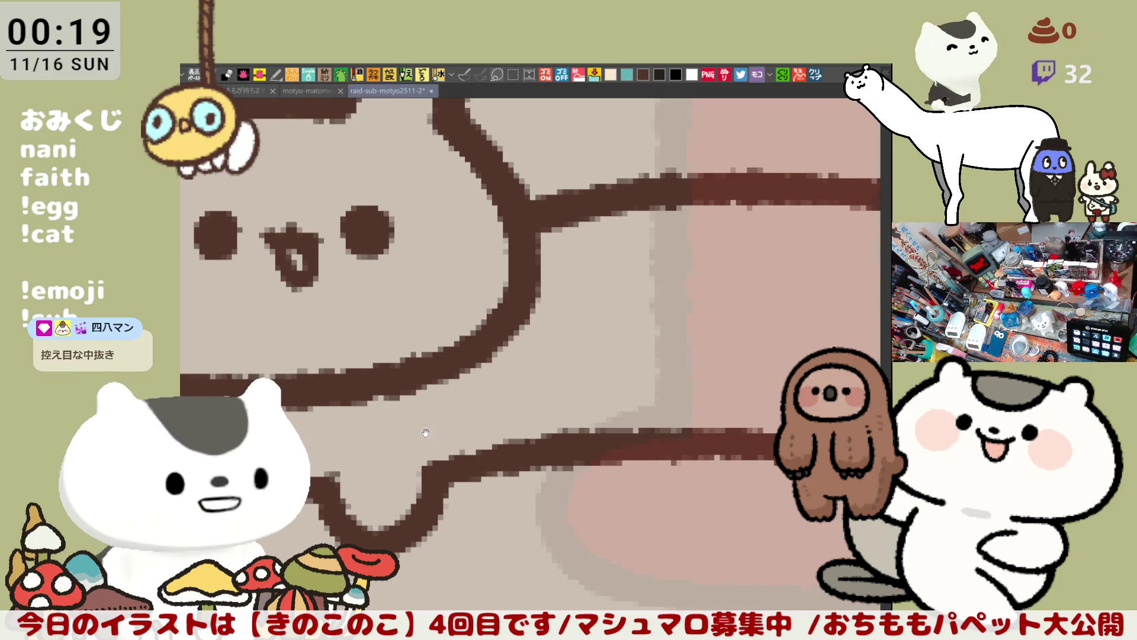
Paint a light-blue bell over the long cat's mouth line
left_click_drag(439, 385, 670, 379)
mouse_move(528, 378)
left_mouse_down()
mouse_move(501, 389)
mouse_move(521, 382)
mouse_move(530, 408)
mouse_move(528, 394)
mouse_move(496, 396)
mouse_move(520, 393)
mouse_move(544, 414)
mouse_move(521, 409)
mouse_move(530, 424)
mouse_move(543, 421)
left_mouse_up()
key("ctrl+z")
key("ctrl+y")
key("ctrl+z")
key("ctrl+z")
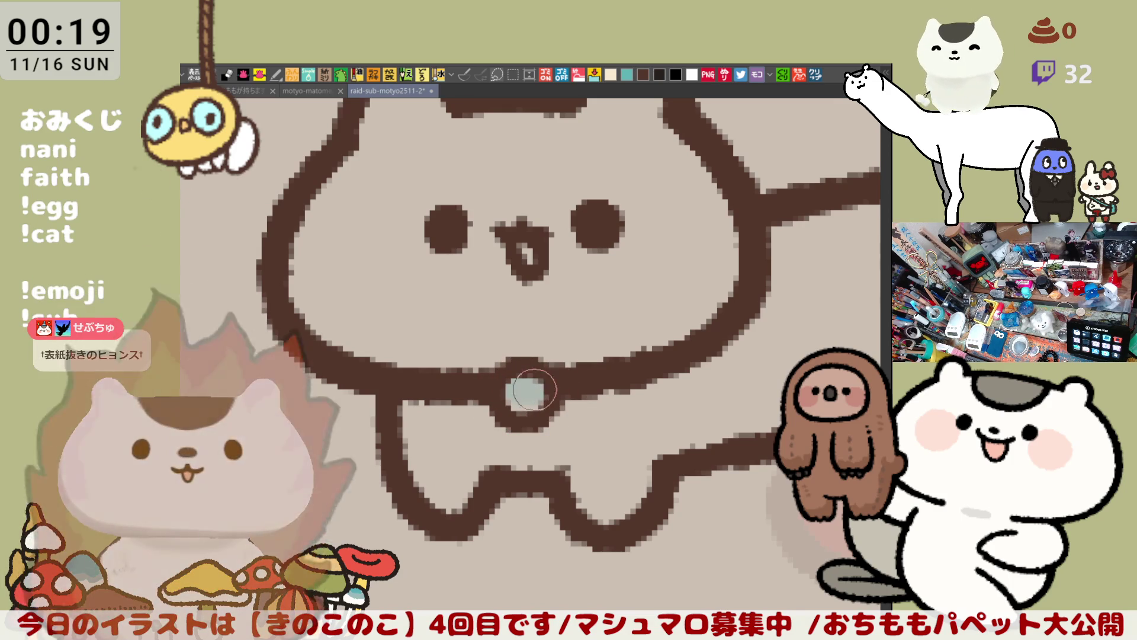
Repaint the brown collar ring under the bell and erase stray strokes below it
mouse_move(452, 394)
left_mouse_down()
mouse_move(497, 420)
mouse_move(579, 411)
mouse_move(628, 388)
mouse_move(610, 408)
mouse_move(608, 377)
left_mouse_up()
mouse_move(586, 415)
left_mouse_down()
mouse_move(622, 385)
mouse_move(592, 409)
left_mouse_up()
mouse_move(508, 427)
left_mouse_down()
mouse_move(503, 442)
mouse_move(523, 453)
left_mouse_up()
key("ctrl+z")
scroll(530, 409, "up", 1)
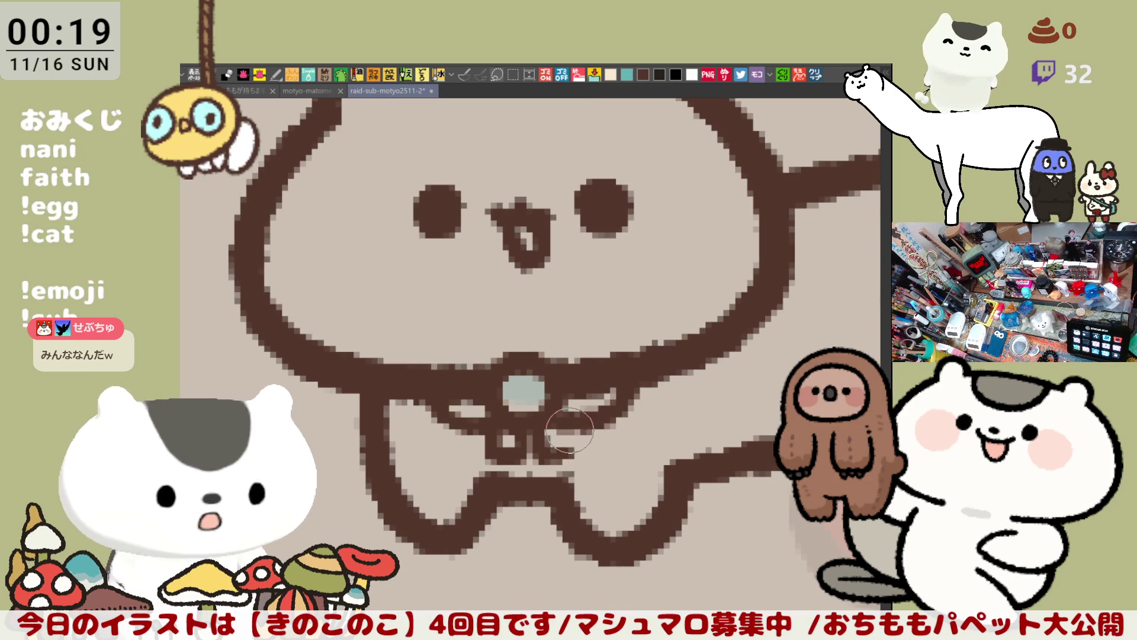
mouse_move(580, 426)
left_mouse_down()
mouse_move(555, 431)
mouse_move(604, 472)
mouse_move(584, 427)
left_mouse_up()
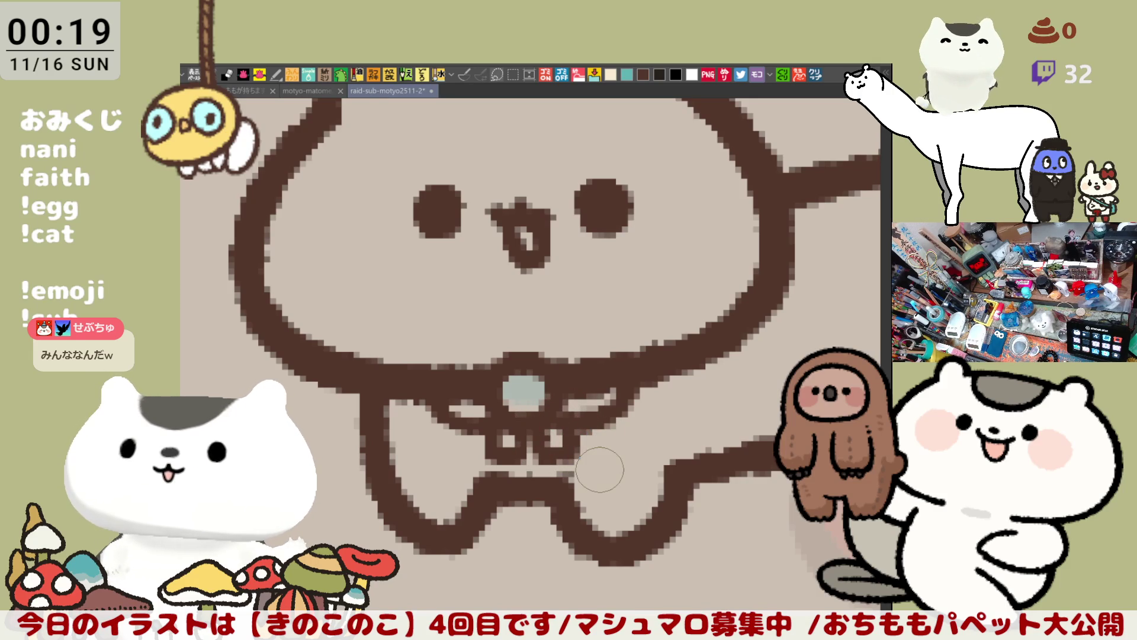
Zoom out and save the illustration with Ctrl+S
scroll(581, 431, "down", 3)
scroll(574, 434, "down", 2)
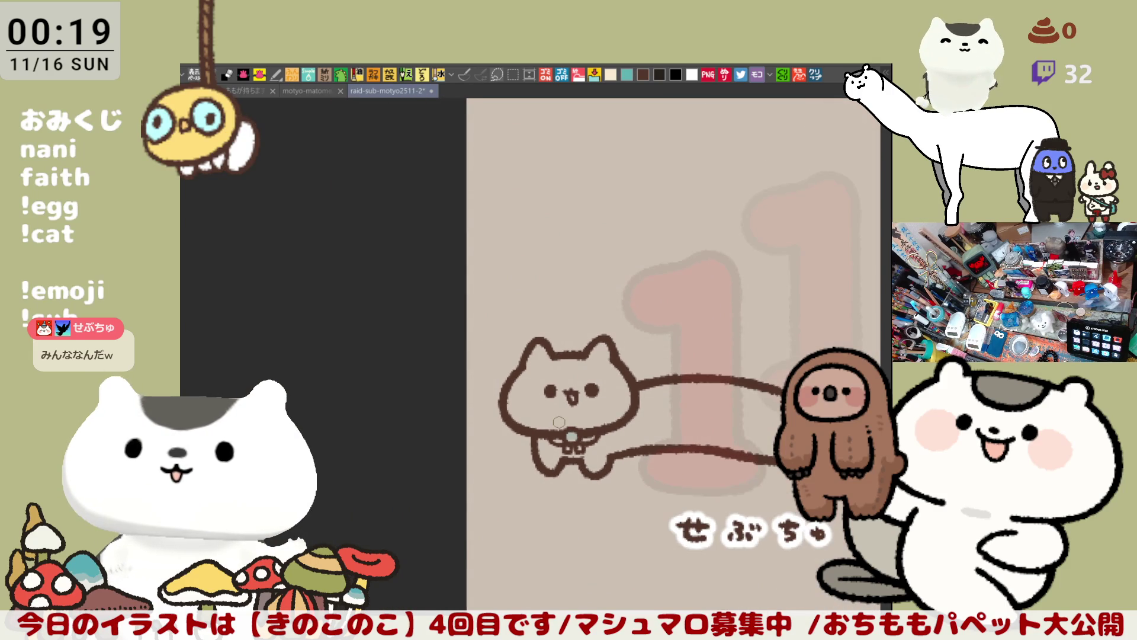
scroll(560, 422, "up", 6)
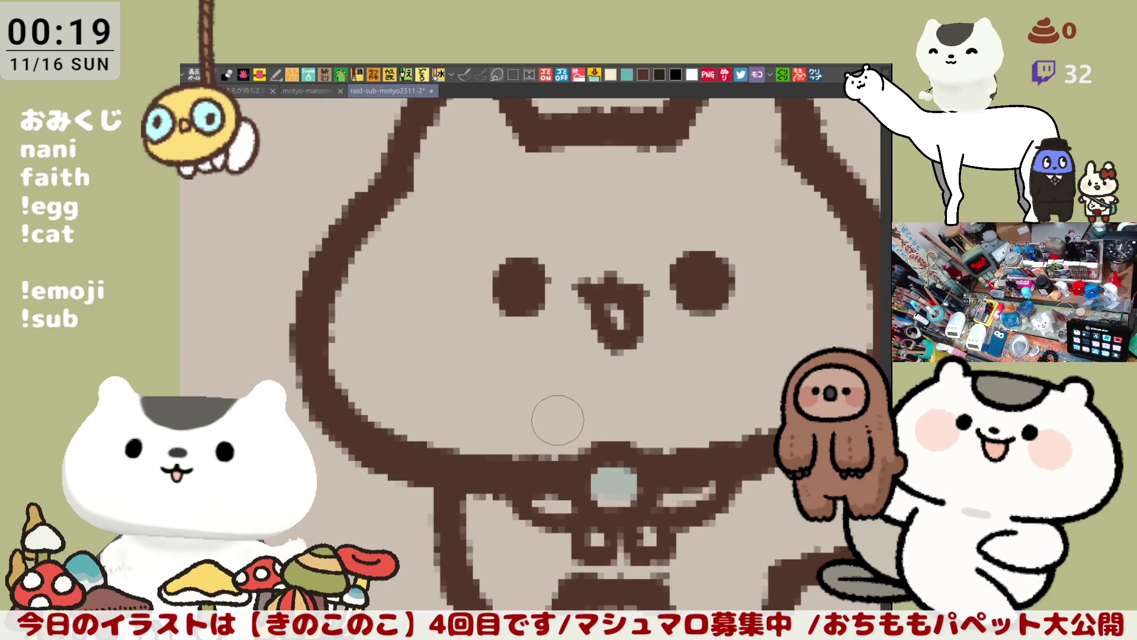
scroll(557, 420, "down", 5)
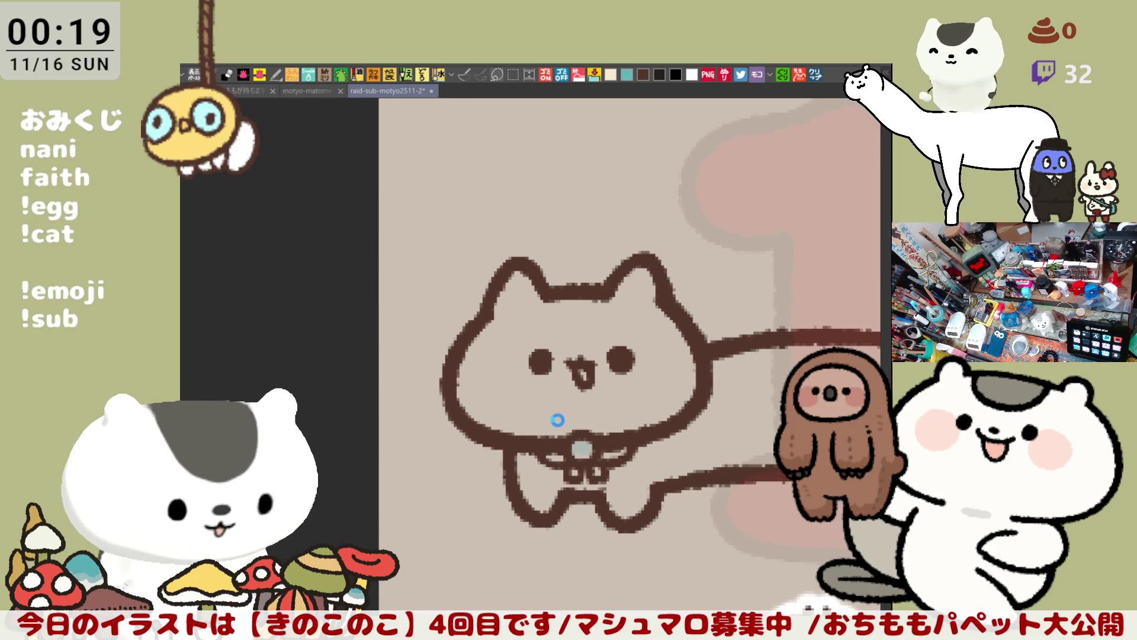
key("ctrl+s")
Brush a vertical curve closing the cat's rear end, checking it on the flipped canvas
left_click_drag(612, 418, 485, 381)
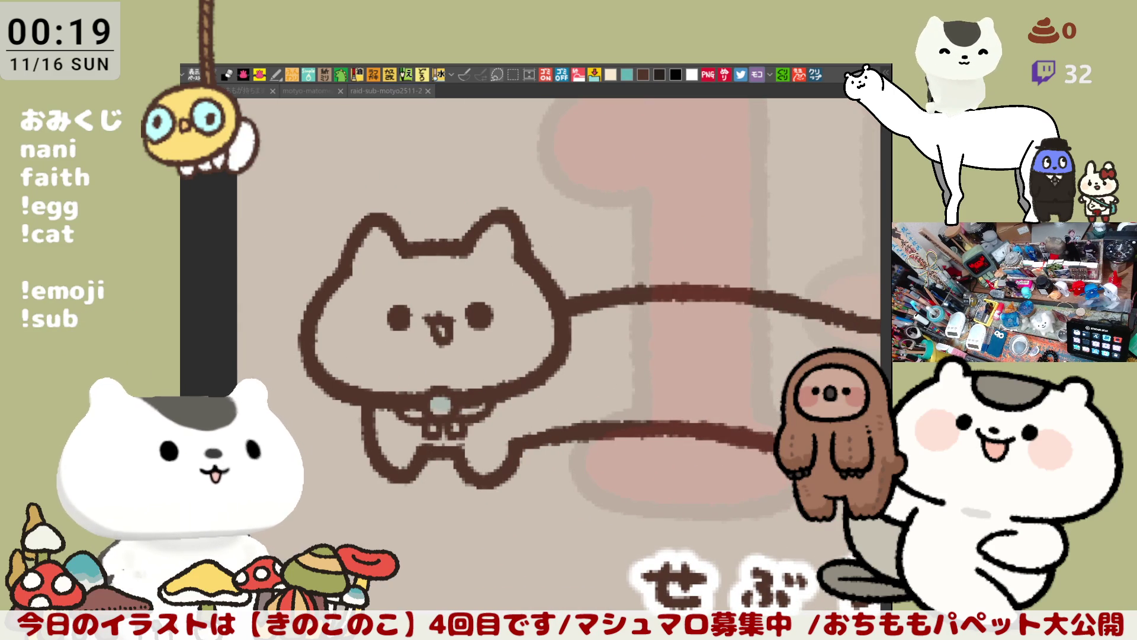
mouse_move(550, 410)
left_mouse_down()
mouse_move(449, 354)
mouse_move(360, 334)
left_mouse_up()
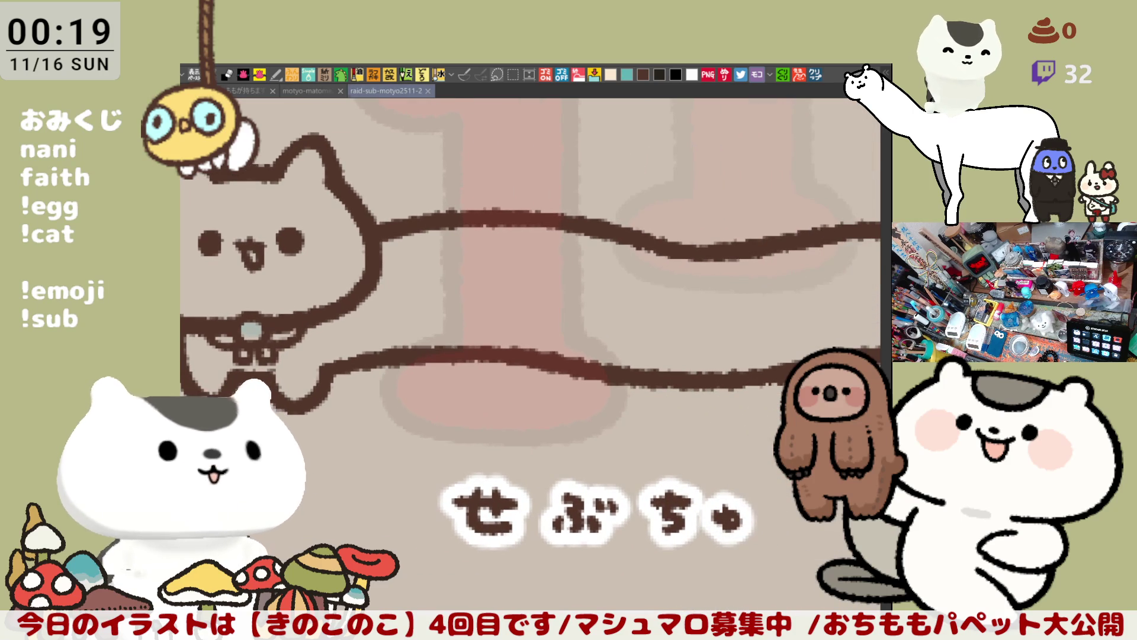
mouse_move(370, 276)
left_mouse_down()
mouse_move(477, 278)
mouse_move(489, 326)
mouse_move(477, 348)
mouse_move(441, 354)
left_mouse_up()
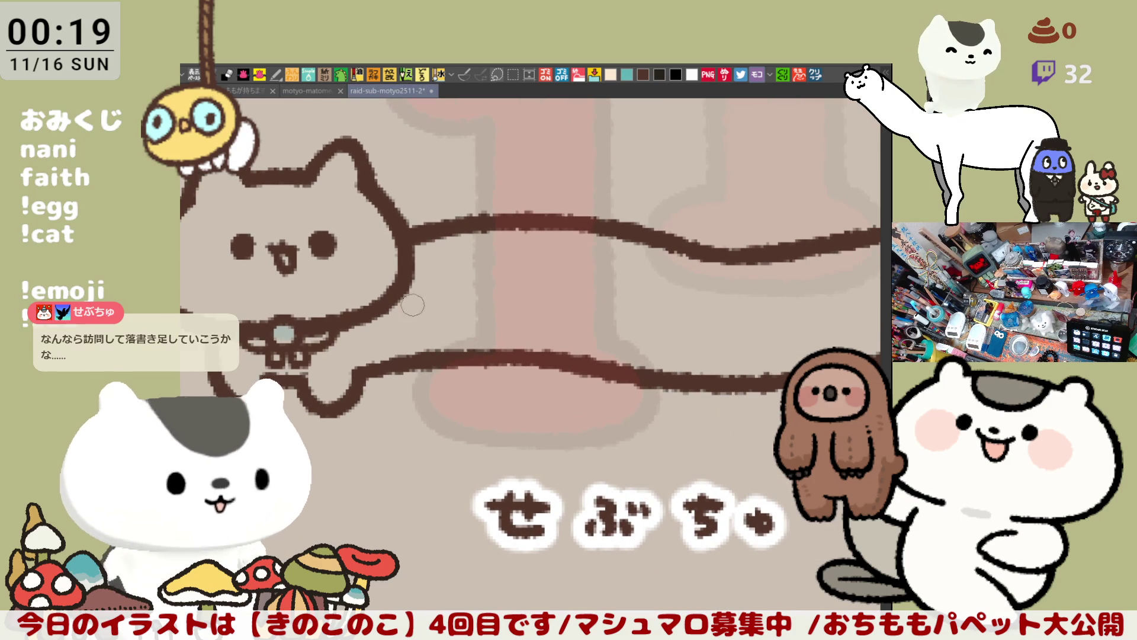
left_click_drag(418, 273, 398, 364)
key("h")
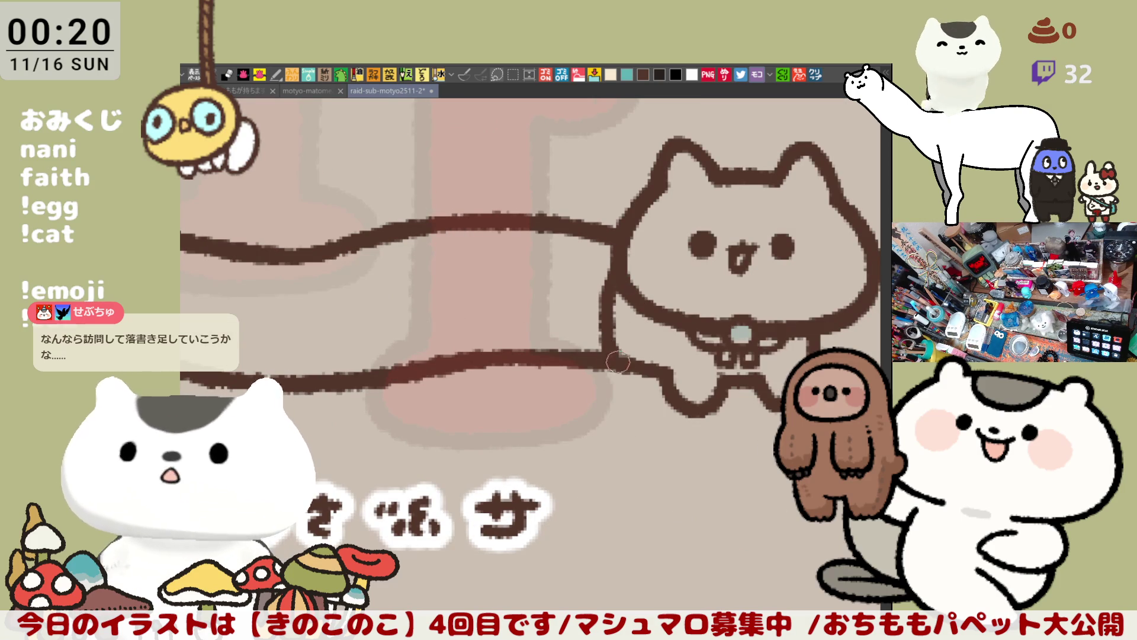
key("h")
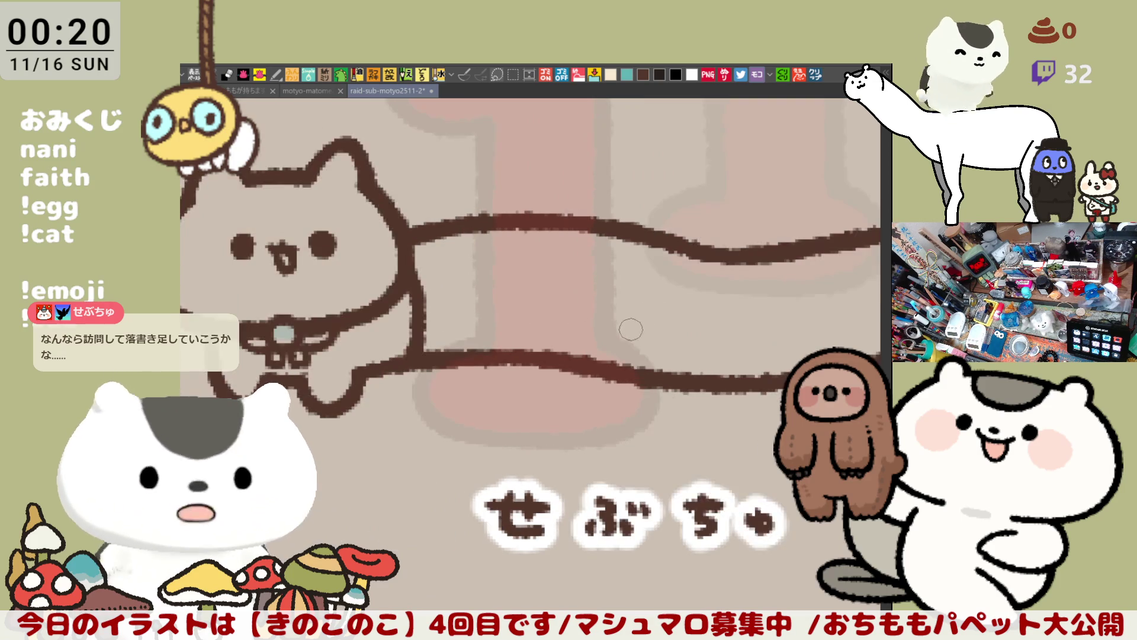
scroll(604, 344, "down", 2)
scroll(565, 362, "up", 2)
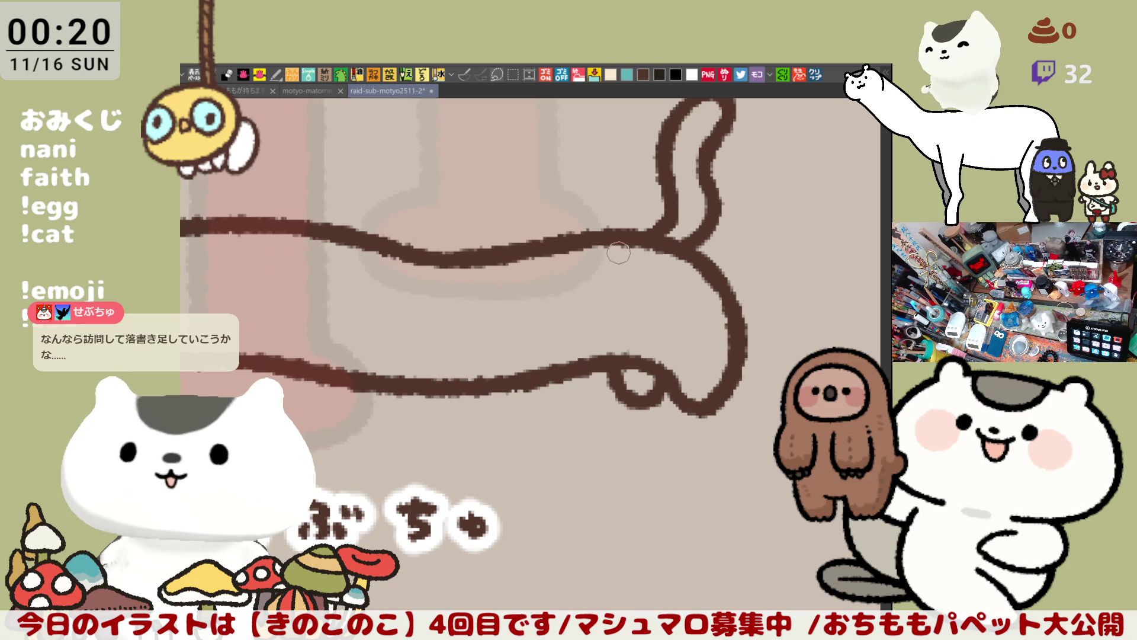
Thicken the brown outline around the cat's rear and save
left_click_drag(642, 240, 714, 313)
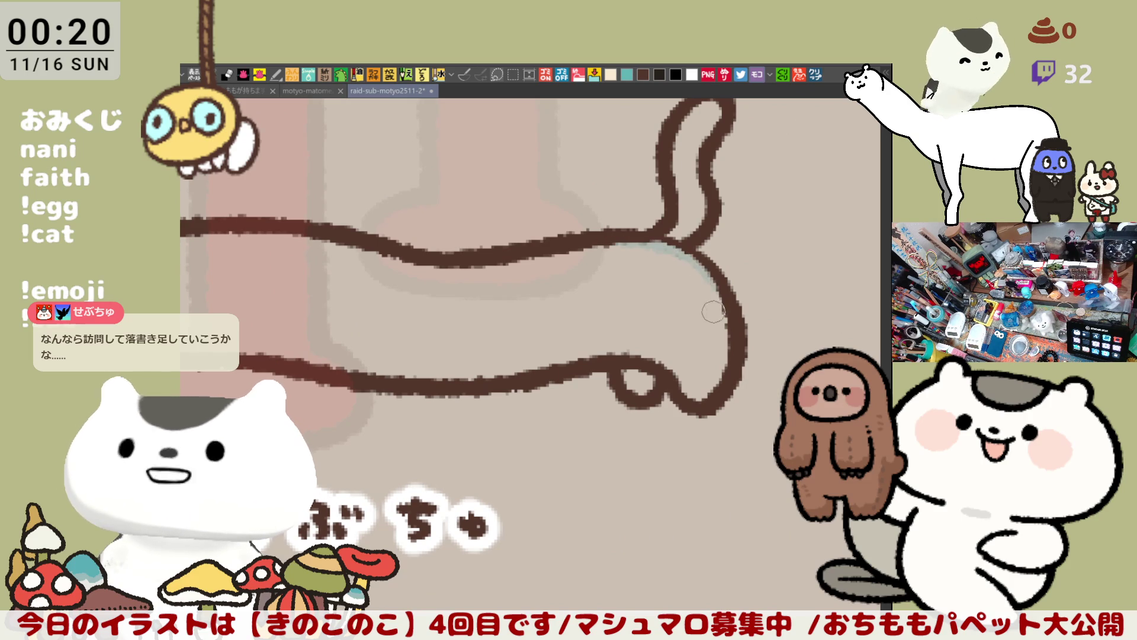
mouse_move(631, 233)
left_mouse_down()
mouse_move(714, 283)
mouse_move(690, 253)
mouse_move(717, 280)
left_mouse_up()
left_click_drag(670, 237, 723, 290)
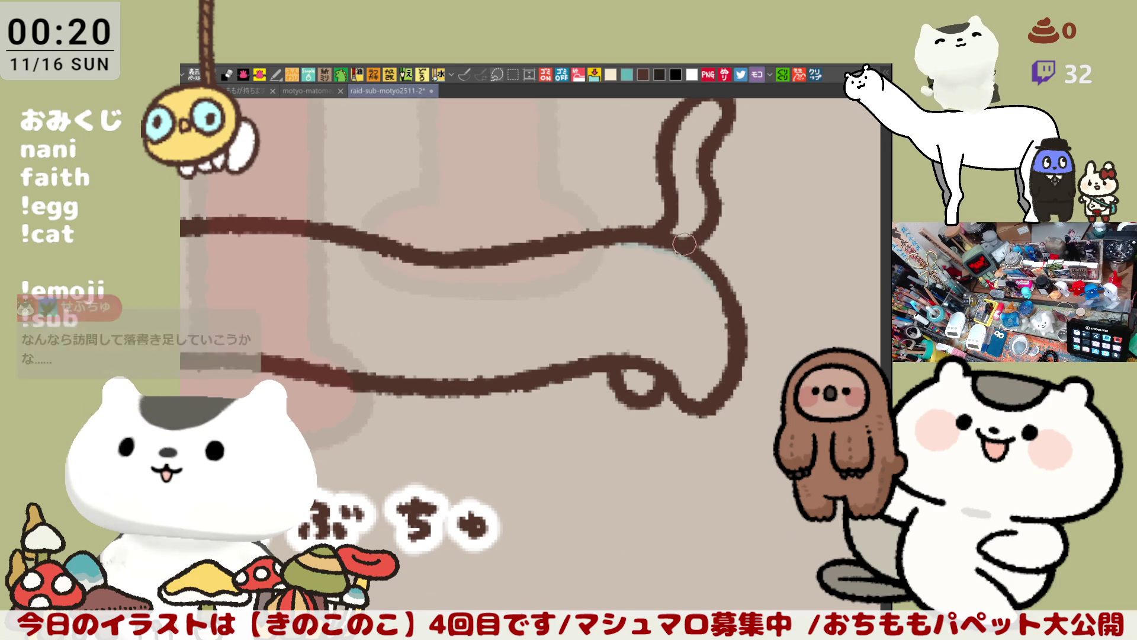
left_click_drag(684, 269, 712, 316)
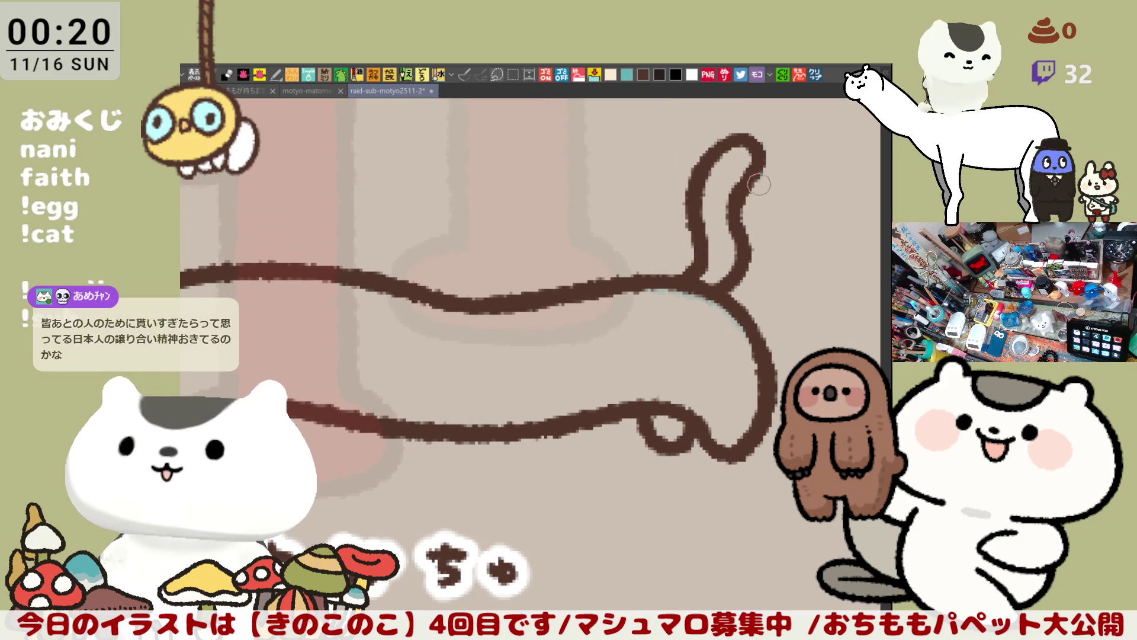
key("ctrl+s")
Touch up the outline edges near the tail, then zoom out to see the whole cat
mouse_move(640, 348)
left_mouse_down()
mouse_move(692, 310)
mouse_move(745, 350)
left_mouse_up()
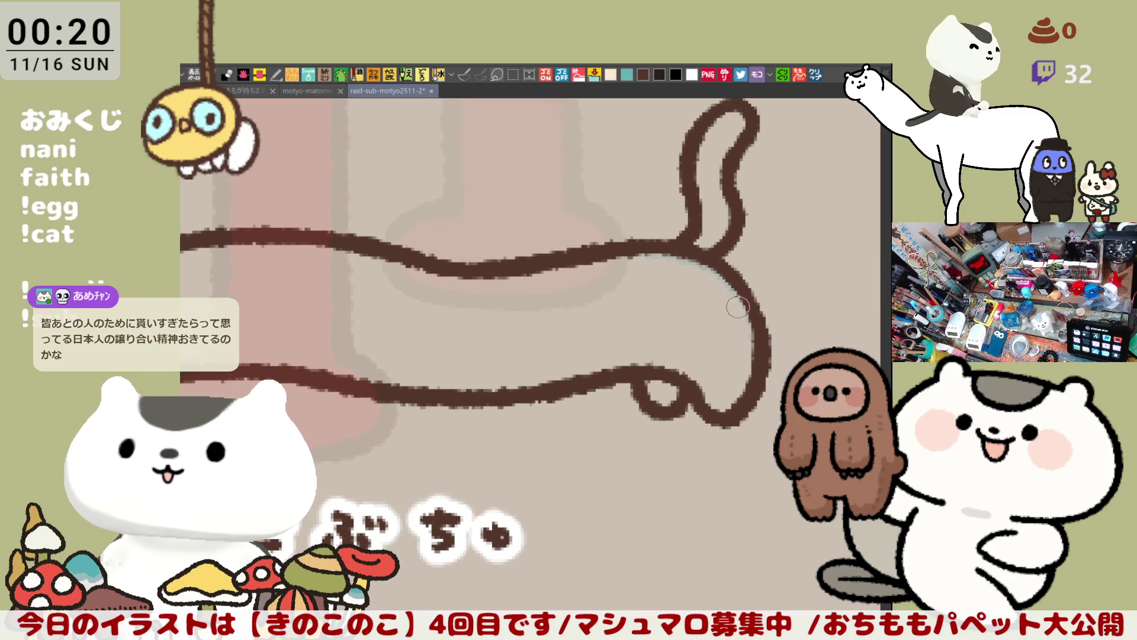
left_click_drag(751, 290, 756, 306)
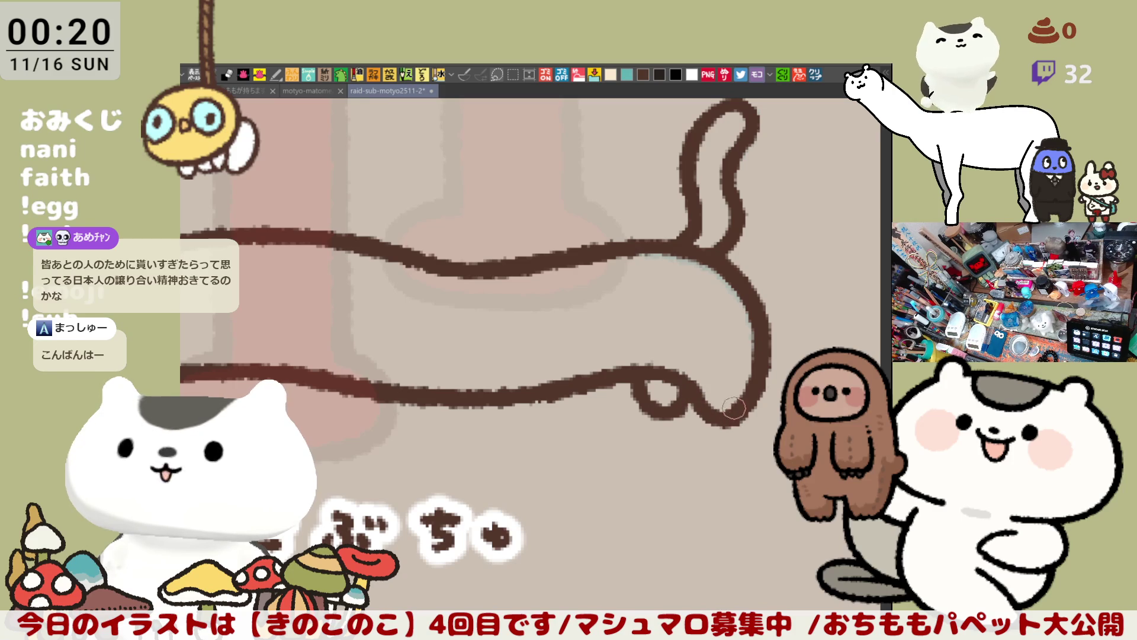
scroll(710, 249, "left", 3)
mouse_move(767, 249)
left_mouse_down()
mouse_move(793, 257)
mouse_move(762, 253)
left_mouse_up()
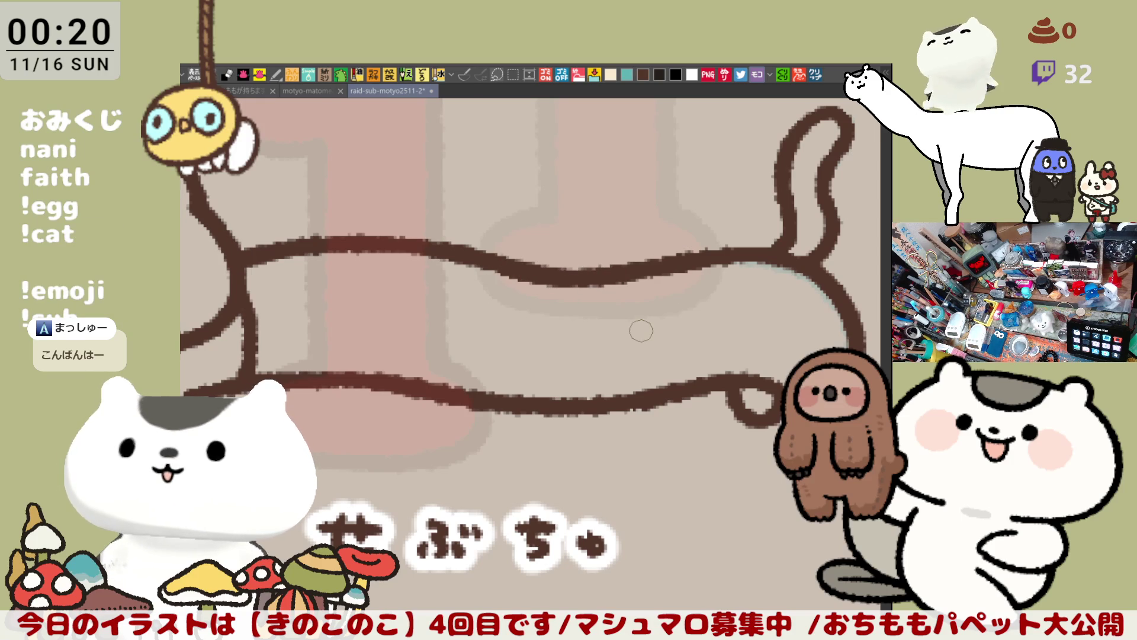
key("ctrl+minus")
key("ctrl+minus")
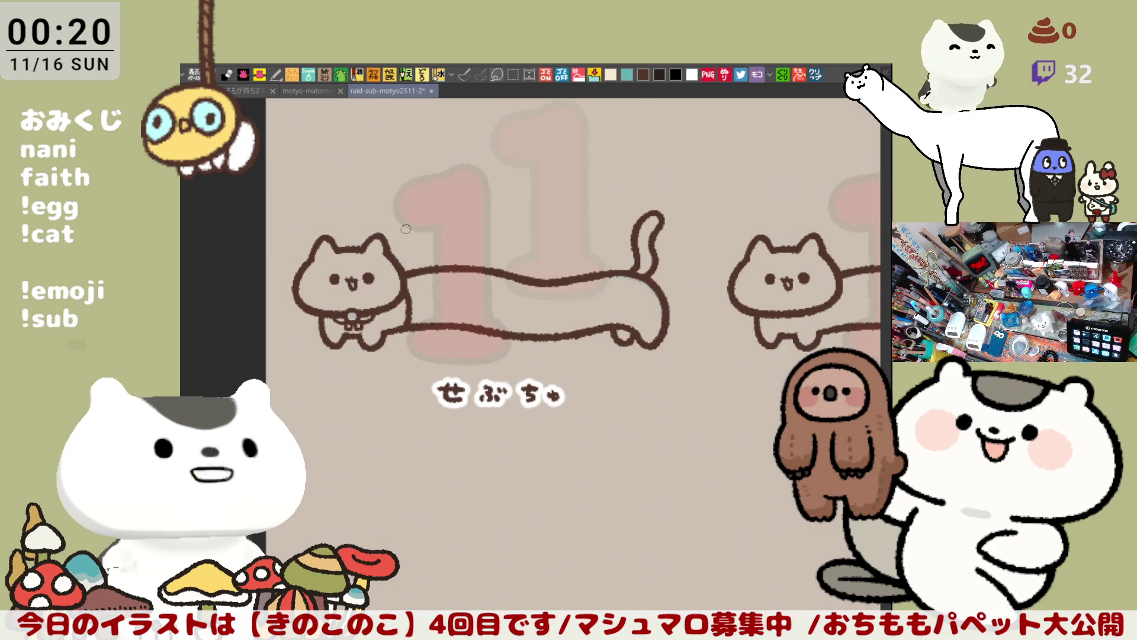
Redraw the long cat's rear-leg outline on the horizontally mirrored canvas
key("ctrl+plus")
scroll(406, 229, "up", 1)
left_click_drag(682, 345, 620, 292)
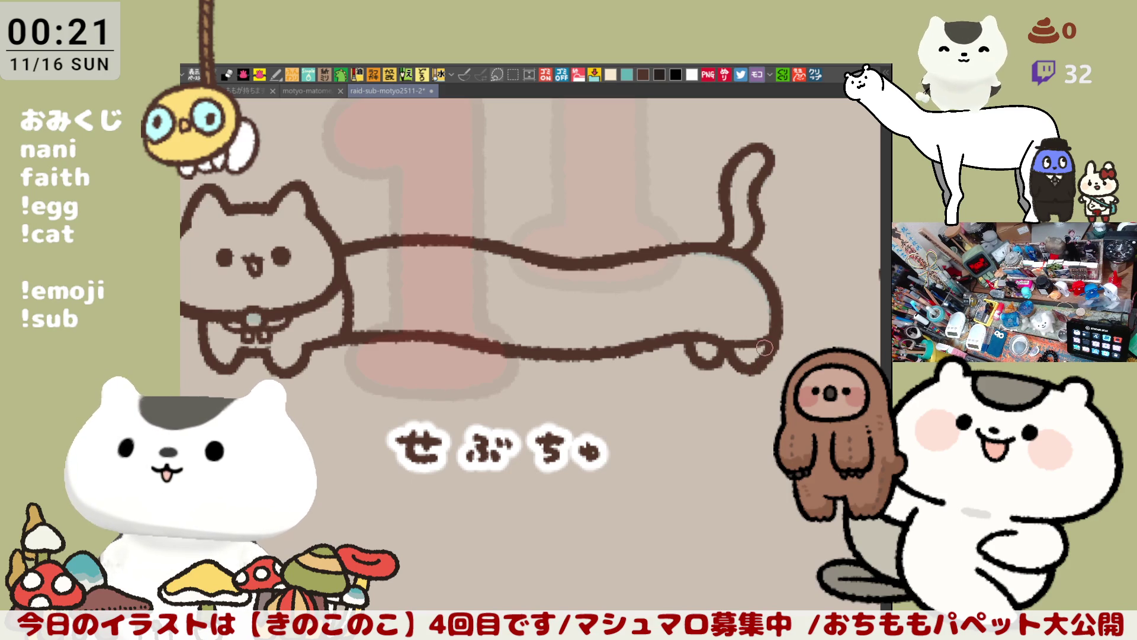
left_click_drag(758, 355, 725, 337)
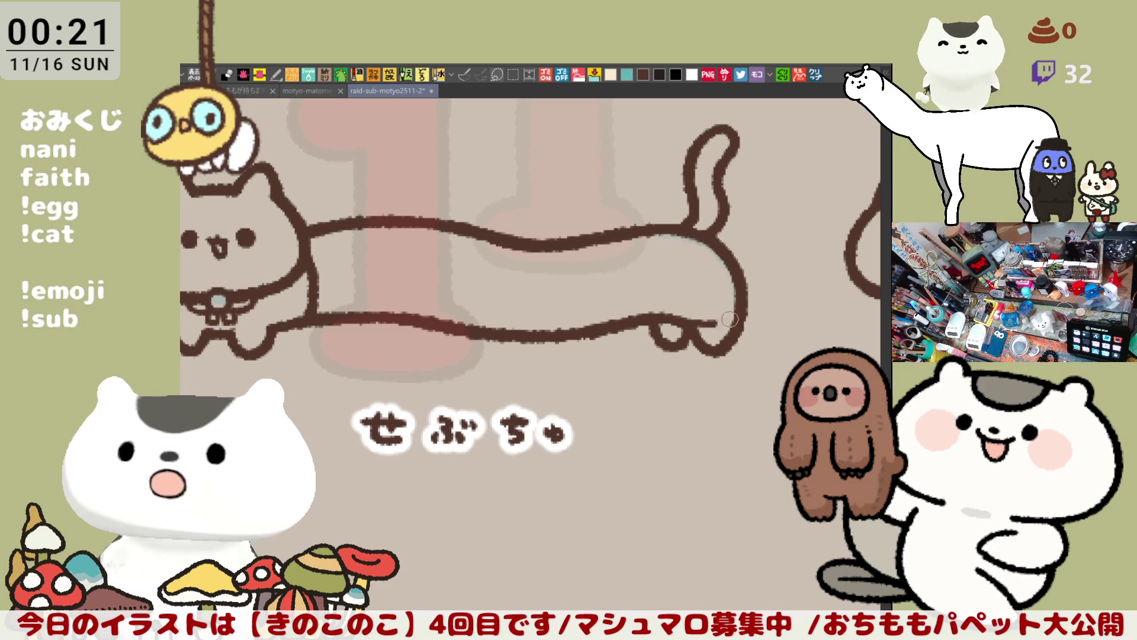
key("h")
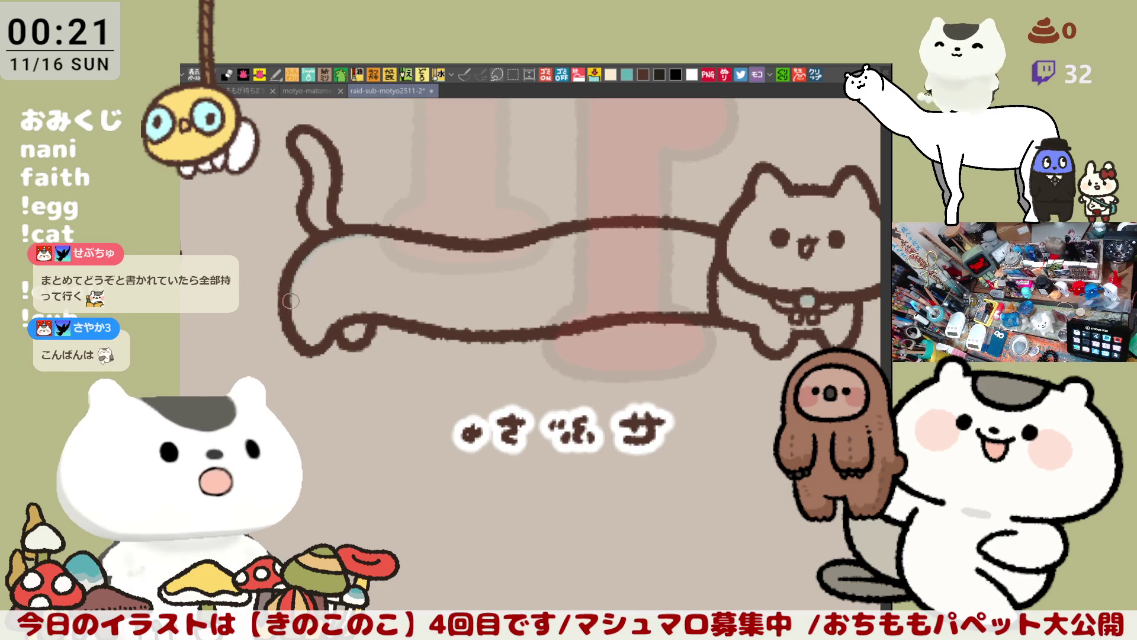
left_click_drag(291, 300, 346, 320)
key("ctrl+z")
left_click_drag(284, 298, 352, 319)
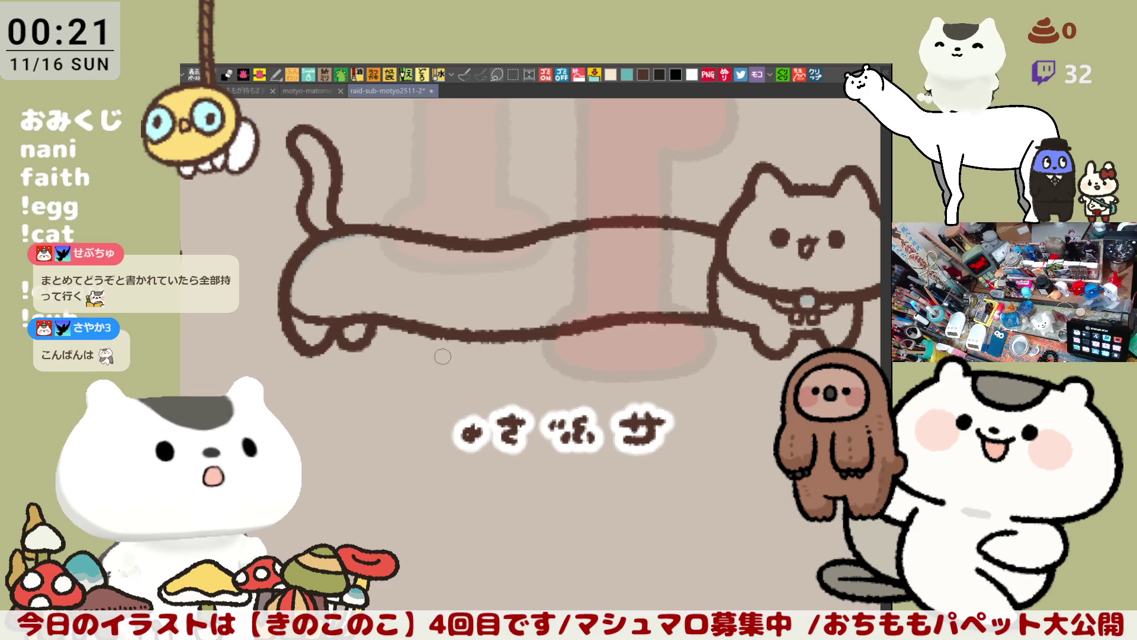
key("h")
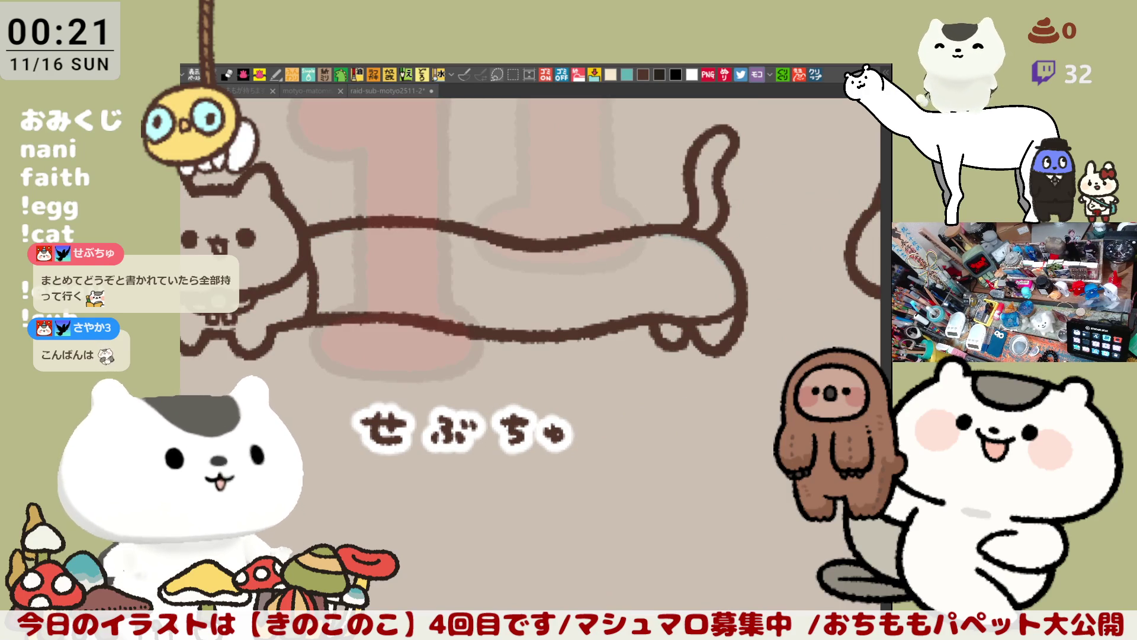
Try a belly line from the cat's chest to its rear, undoing each attempt
left_click(446, 321)
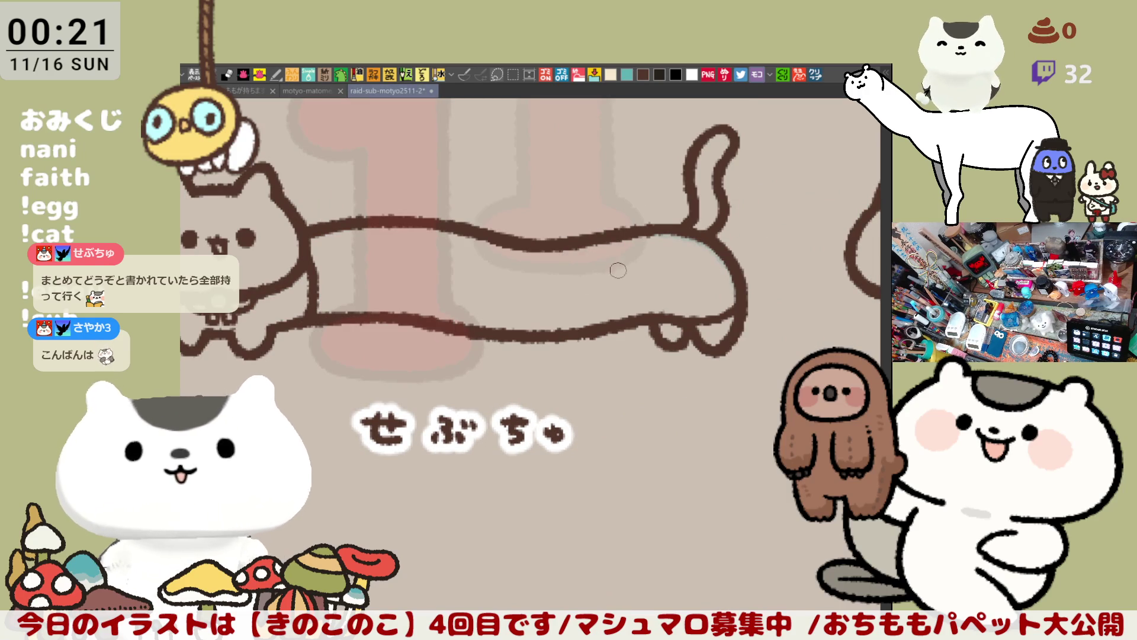
left_click_drag(308, 254, 704, 256)
key("ctrl+z")
left_click_drag(308, 260, 711, 253)
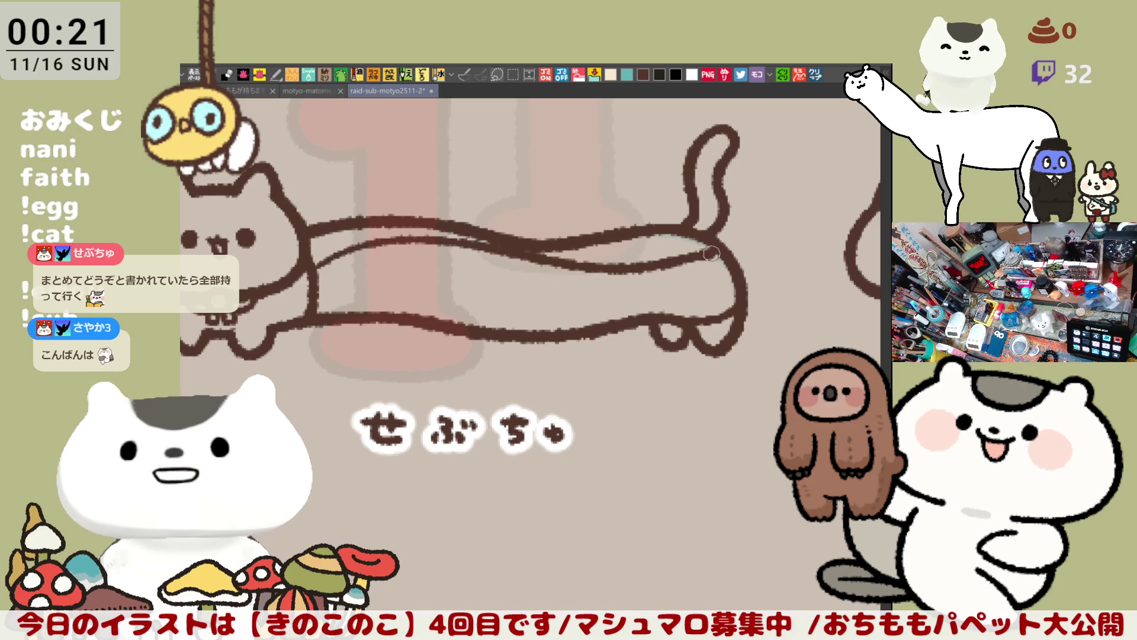
key("ctrl+z")
left_click_drag(308, 255, 711, 253)
key("ctrl+z")
mouse_move(309, 256)
left_mouse_down()
mouse_move(651, 254)
mouse_move(619, 320)
left_mouse_up()
key("ctrl+z")
Draw a curved divider down the cat's body to the lower outline
key("ctrl+z")
left_click_drag(607, 238, 619, 320)
key("ctrl+z")
mouse_move(592, 232)
left_mouse_down()
mouse_move(613, 290)
mouse_move(605, 325)
left_mouse_up()
key("ctrl+z")
left_click_drag(591, 232, 598, 321)
key("ctrl+z")
left_click_drag(592, 236, 602, 329)
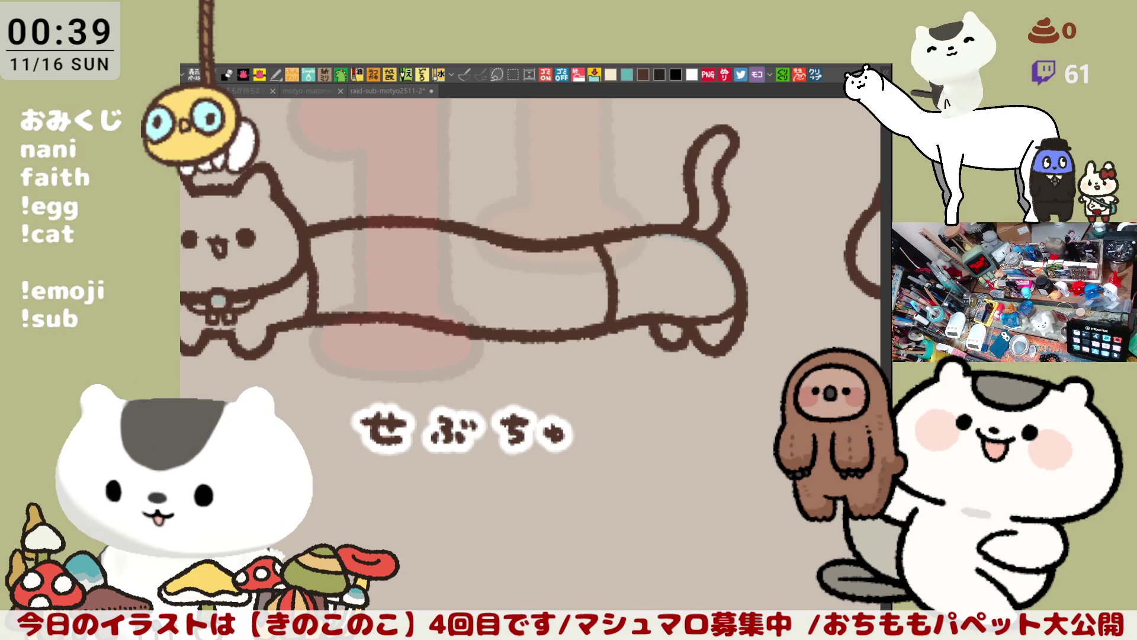
left_click_drag(627, 262, 773, 138)
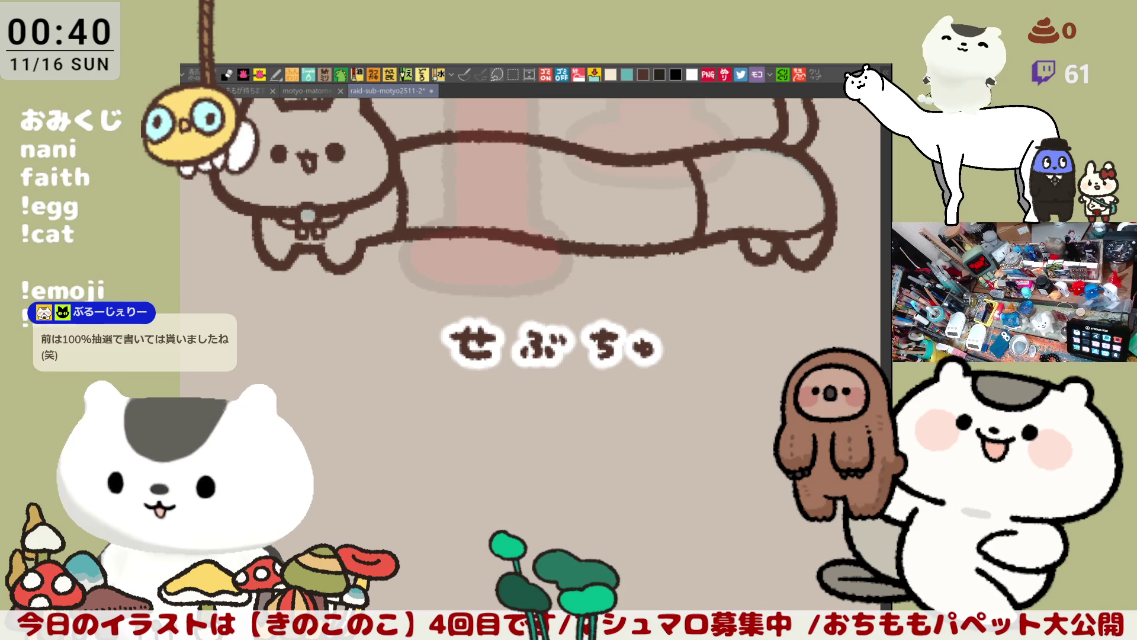
left_click_drag(565, 409, 607, 328)
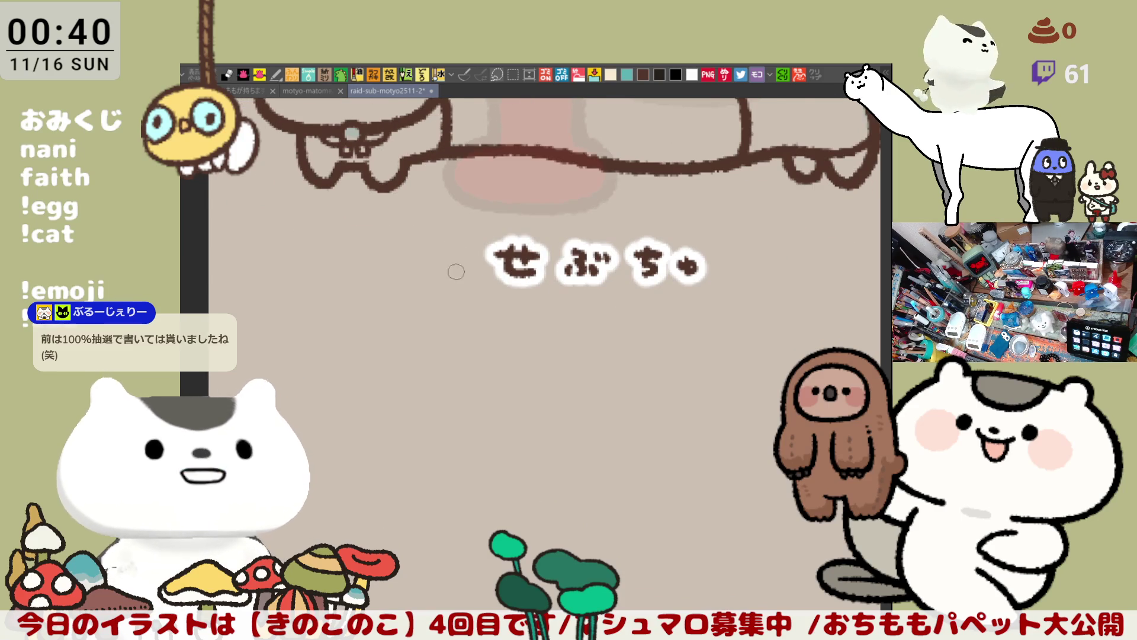
scroll(455, 292, "down", 3)
scroll(646, 302, "up", 2)
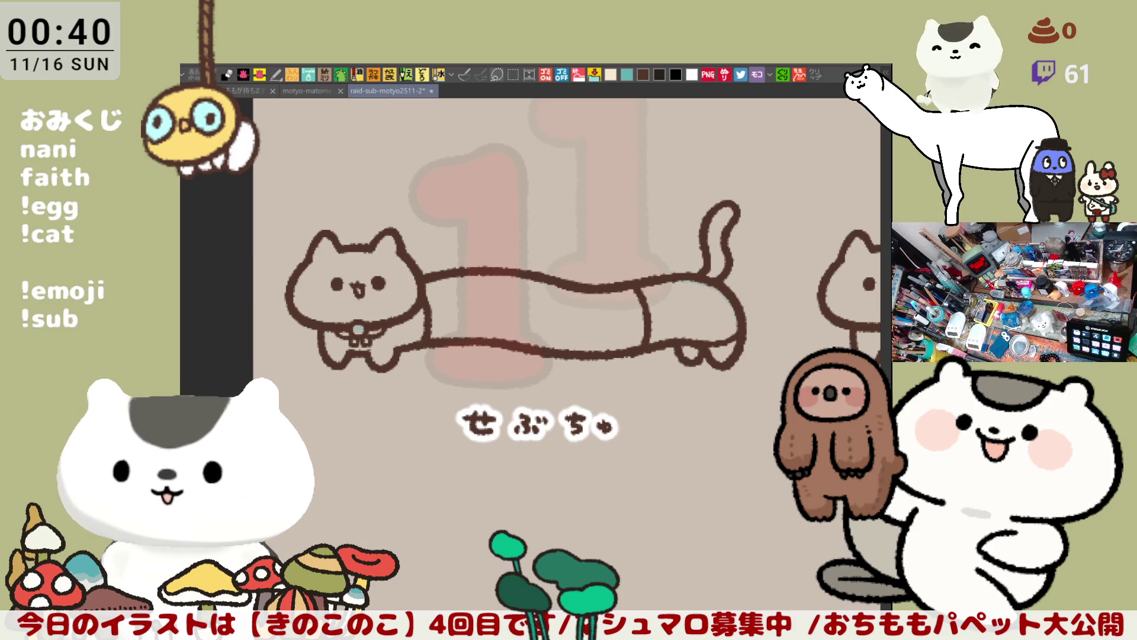
mouse_move(255, 320)
left_mouse_down()
mouse_move(729, 249)
mouse_move(639, 414)
mouse_move(720, 293)
left_mouse_up()
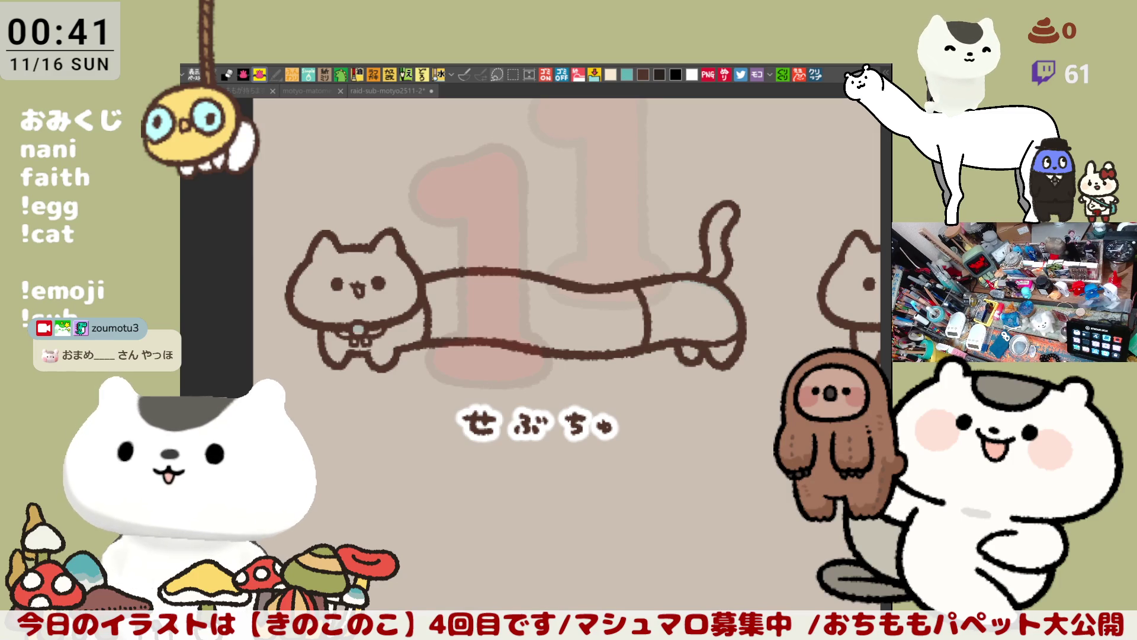
scroll(417, 278, "up", 10)
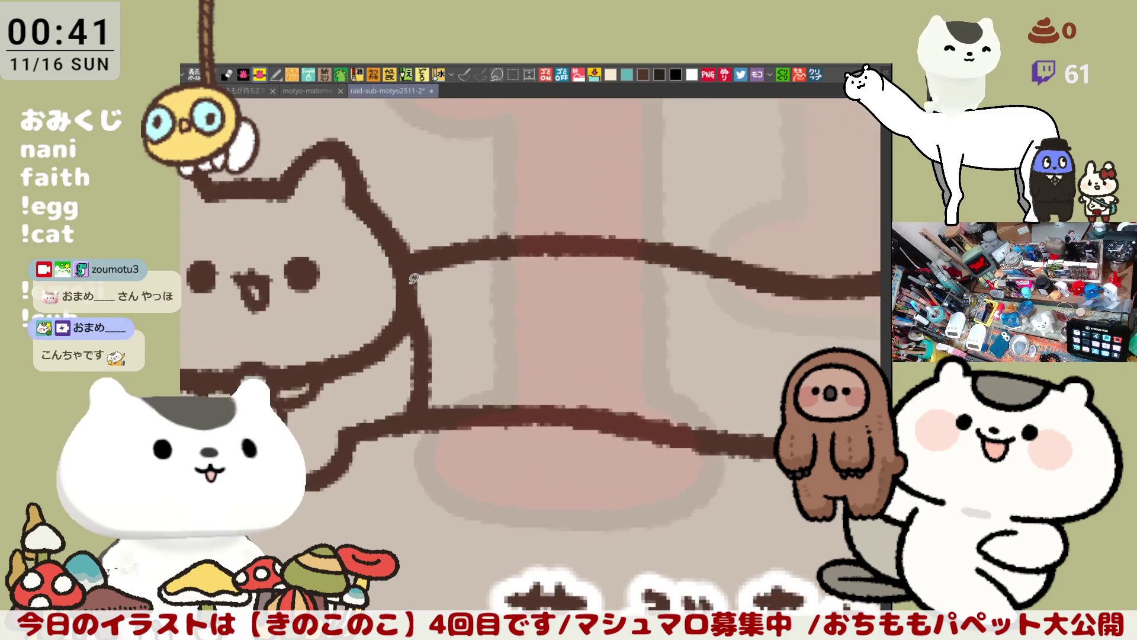
scroll(417, 278, "down", 3)
scroll(593, 385, "up", 3)
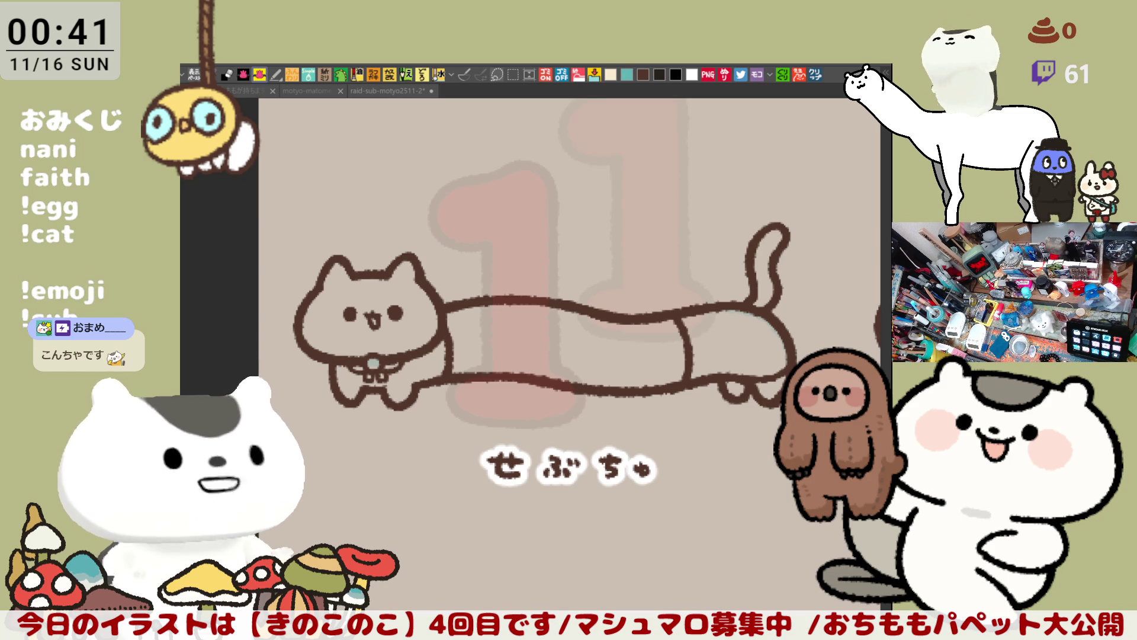
mouse_move(252, 338)
left_mouse_down()
mouse_move(255, 284)
mouse_move(841, 347)
mouse_move(246, 359)
left_mouse_up()
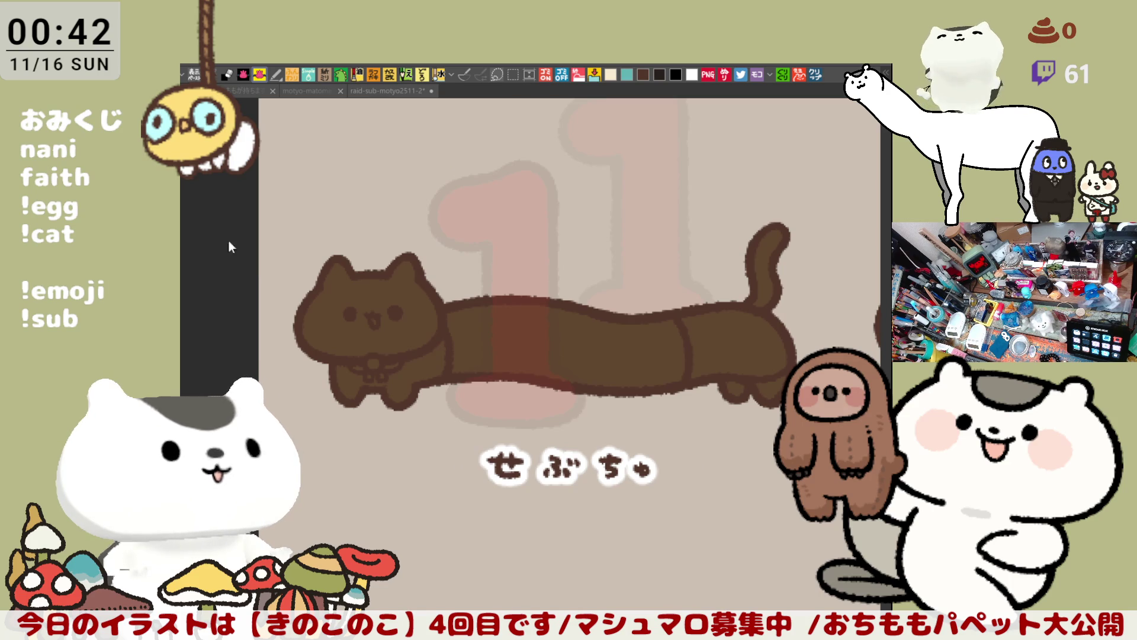
Fill the cat's middle body section navy and start a light-blue stripe along its top
left_click(574, 348)
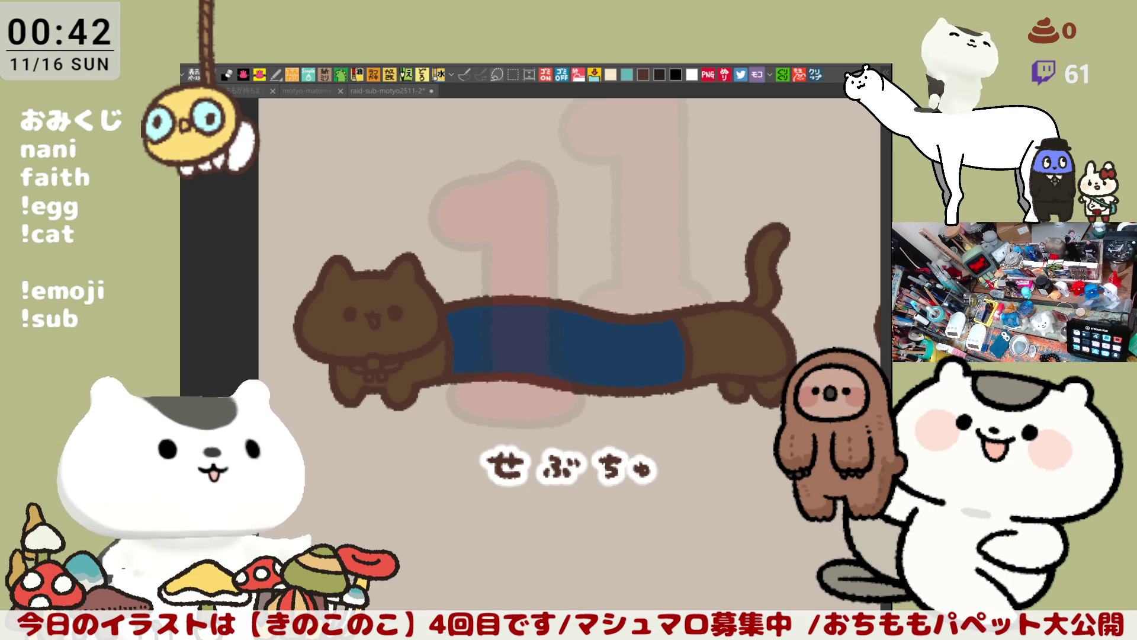
left_click_drag(449, 323, 515, 309)
Redraw the top light-blue stripe along the sweater and extend it rightward
key("ctrl+z")
left_click_drag(449, 323, 514, 308)
key("ctrl+z")
key("ctrl+z")
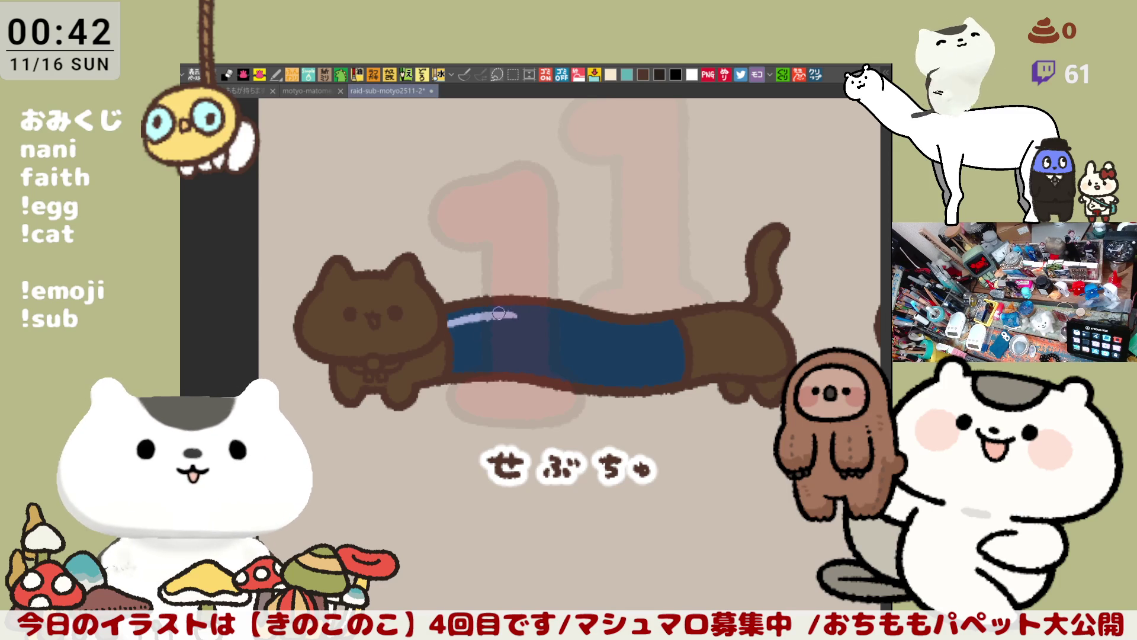
left_click_drag(519, 314, 623, 332)
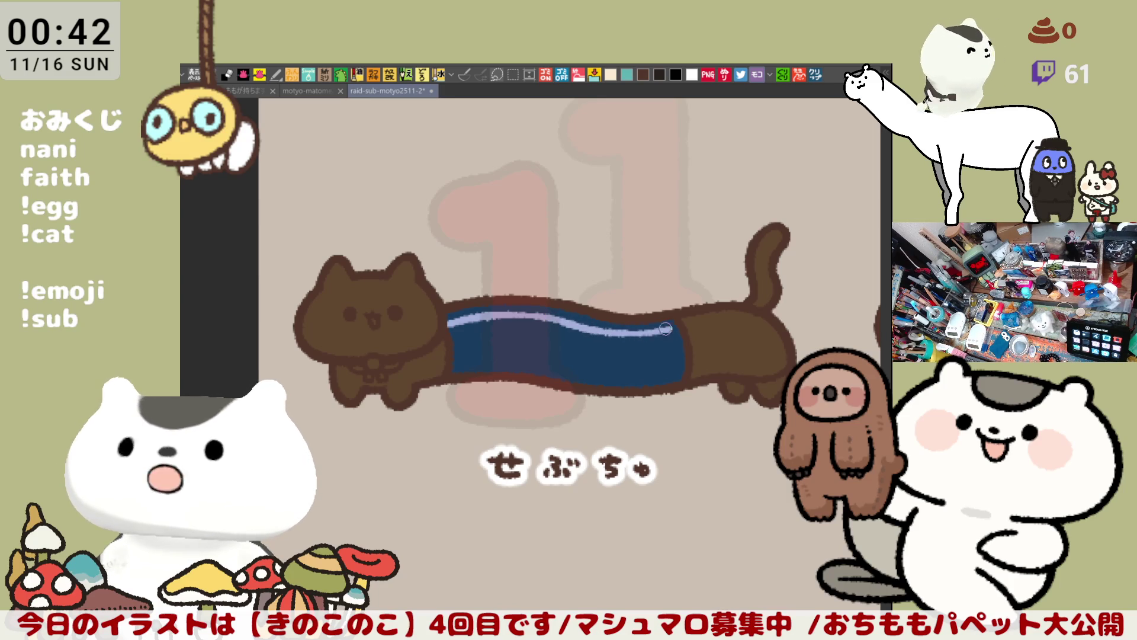
key("ctrl+z")
left_click_drag(556, 319, 632, 334)
key("ctrl+z")
left_click_drag(560, 320, 623, 333)
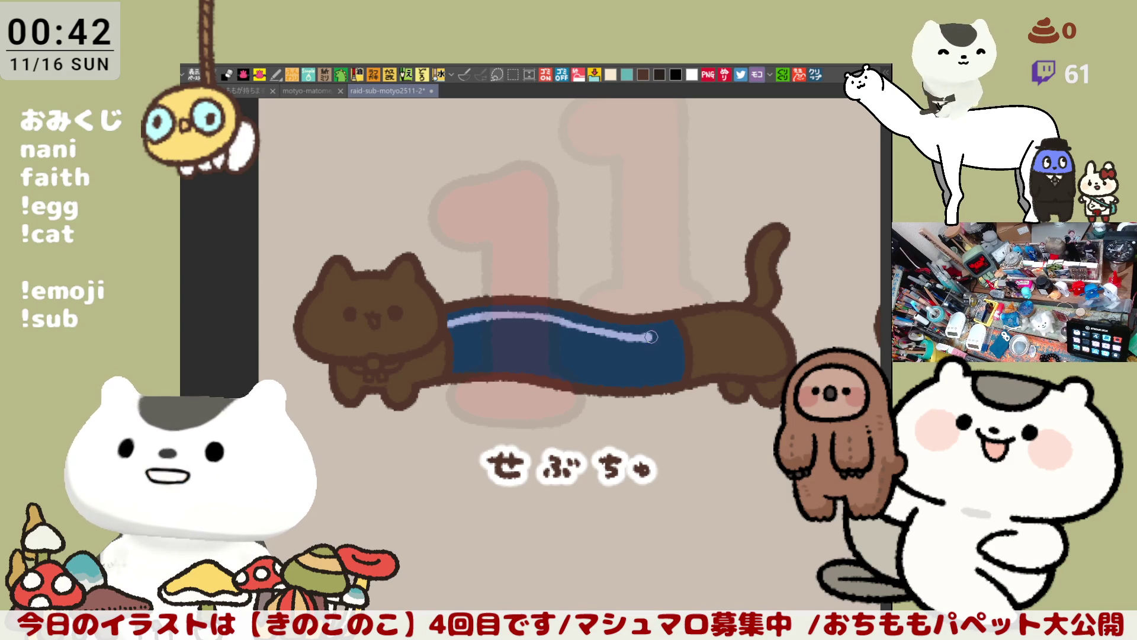
Finish the top stripe's right end out to the sweater's right edge
mouse_move(662, 335)
left_mouse_down()
mouse_move(586, 330)
mouse_move(642, 333)
left_mouse_up()
key("ctrl+z")
left_click_drag(563, 324, 636, 331)
key("ctrl+z")
key("ctrl+z")
left_click_drag(550, 318, 626, 334)
key("ctrl+z")
key("ctrl+z")
left_click_drag(560, 317, 634, 334)
key("ctrl+z")
left_click_drag(560, 319, 625, 334)
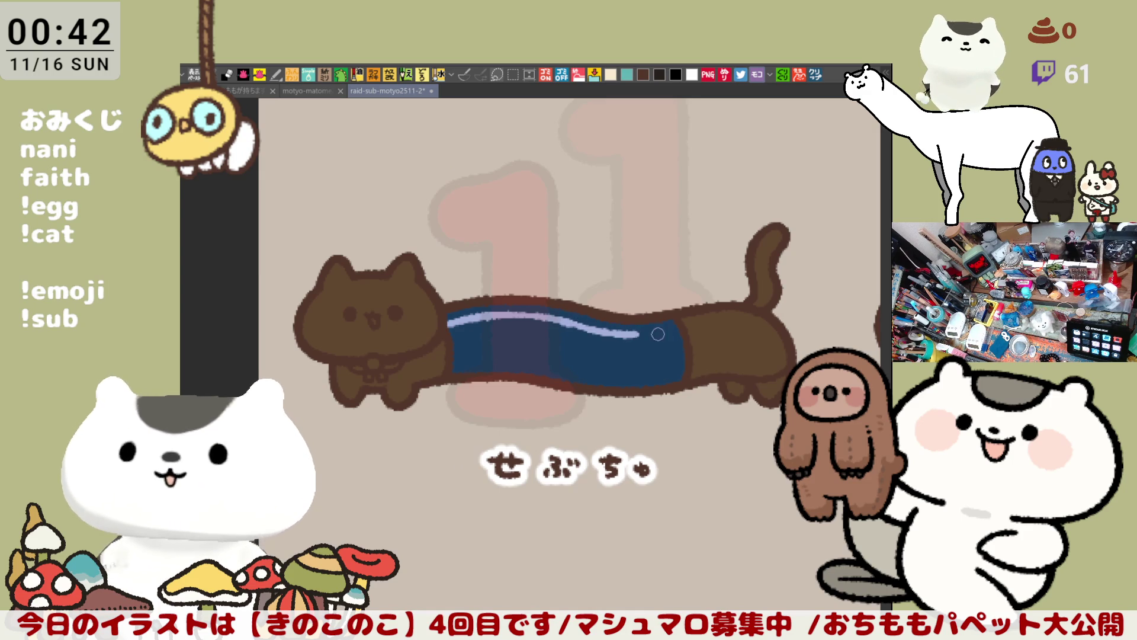
left_click_drag(616, 327, 681, 327)
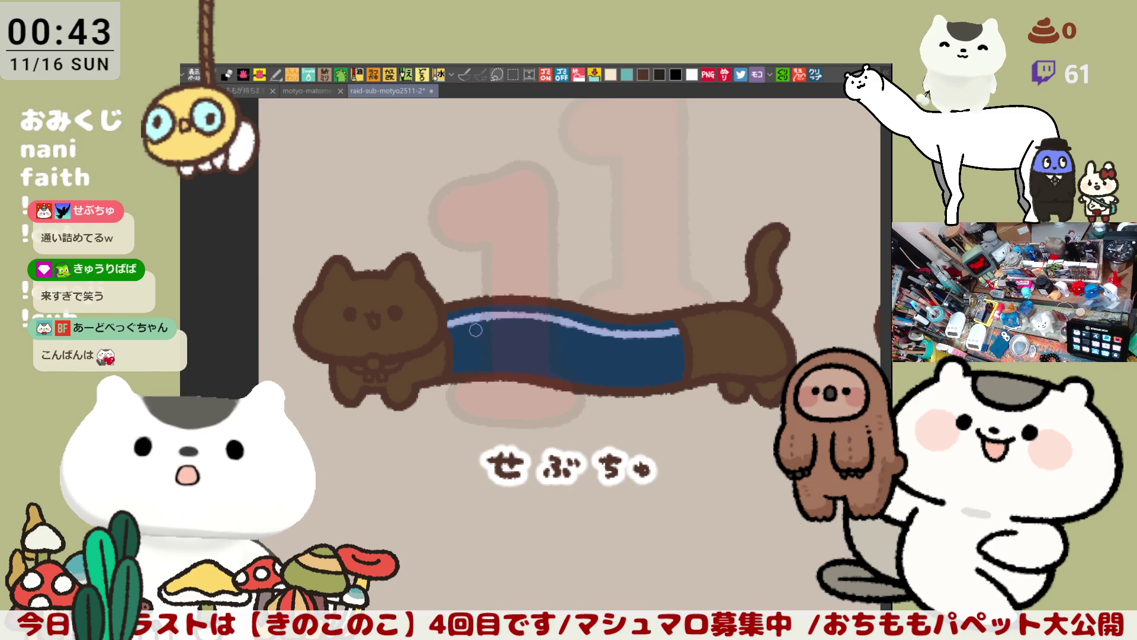
Paint the second and third light-blue stripes across the sweater and save the file
left_click_drag(454, 339, 536, 335)
key("ctrl+z")
mouse_move(449, 342)
left_mouse_down()
mouse_move(539, 335)
mouse_move(684, 349)
left_mouse_up()
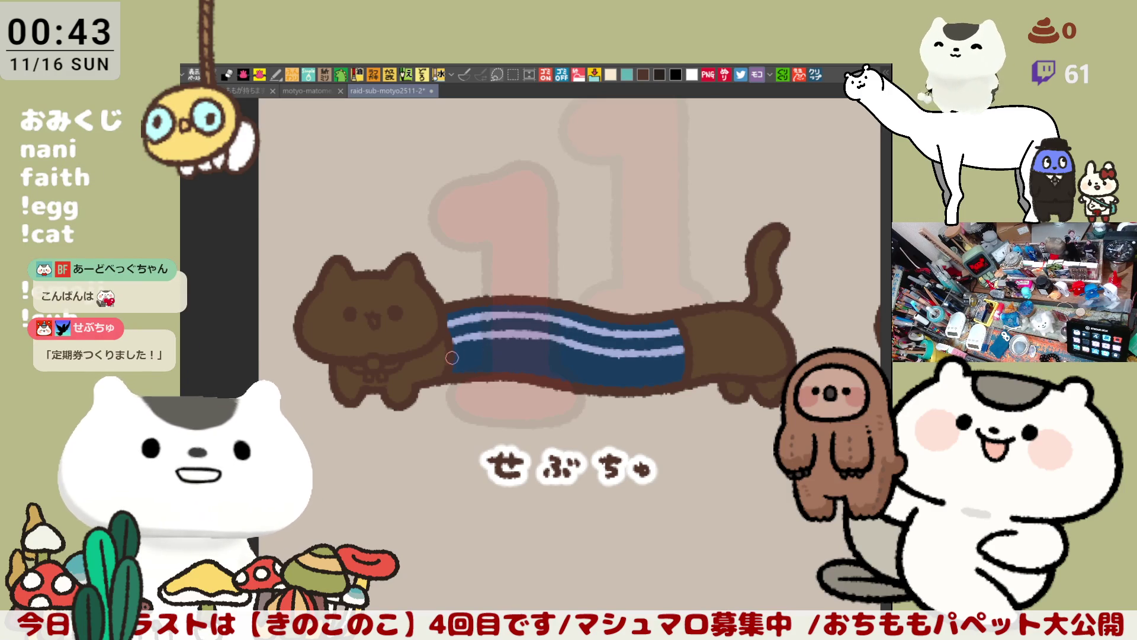
left_click_drag(441, 358, 556, 354)
key("ctrl+z")
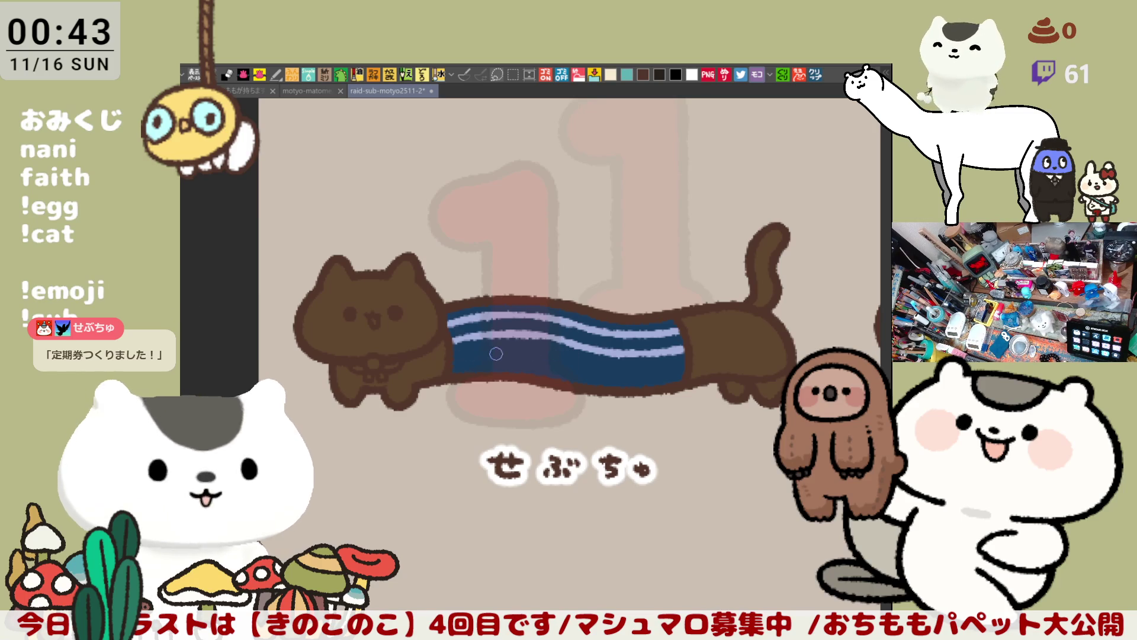
left_click_drag(456, 355, 583, 364)
key("ctrl+z")
key("ctrl+z")
key("ctrl+z")
left_click_drag(507, 354, 576, 365)
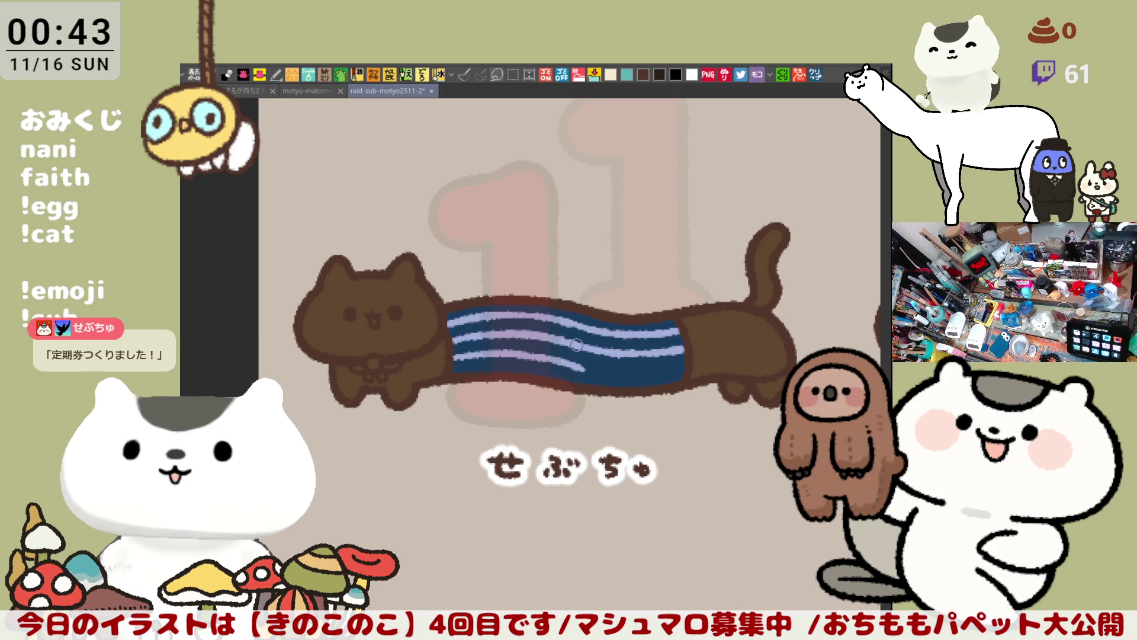
left_click_drag(570, 364, 635, 368)
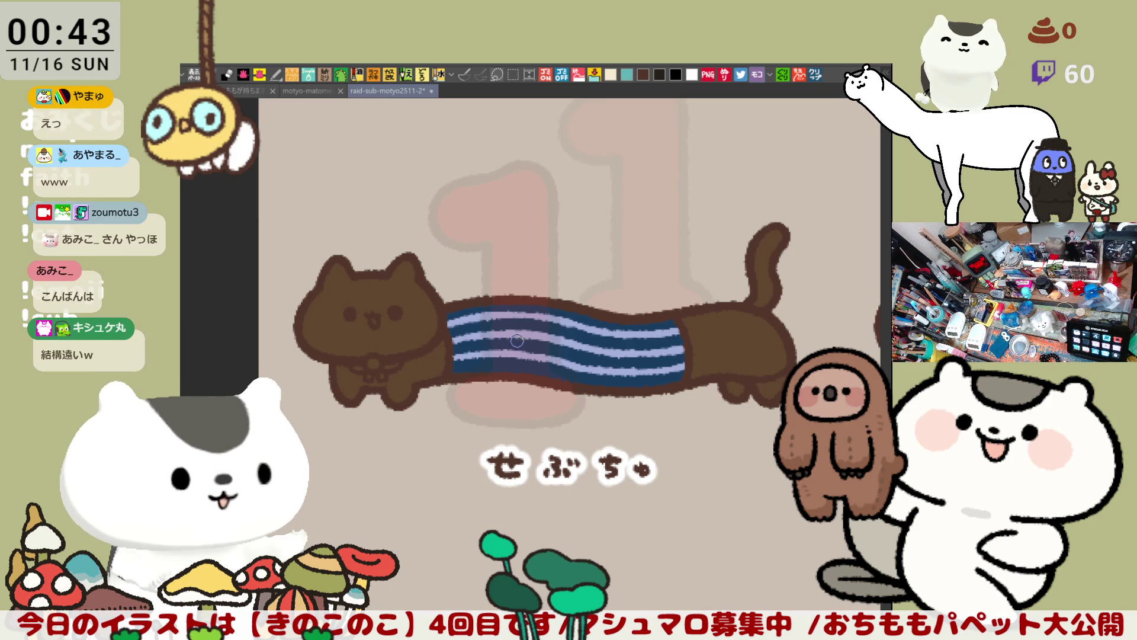
key("ctrl+s")
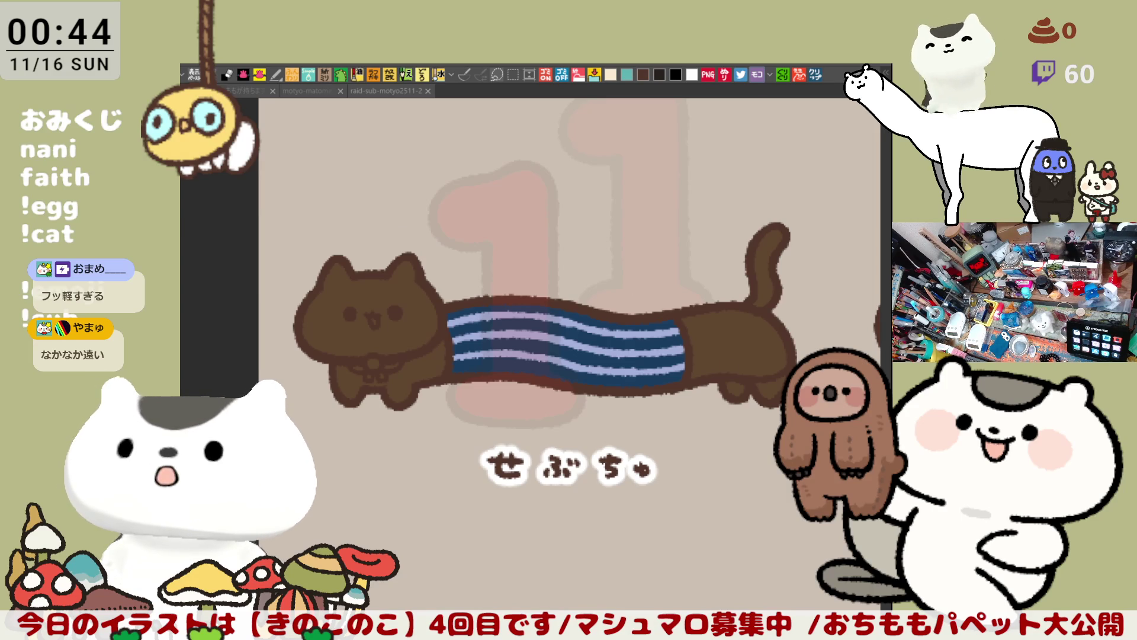
Fill the long cat's chest, front legs, head, back legs and tail with white
left_click(411, 359)
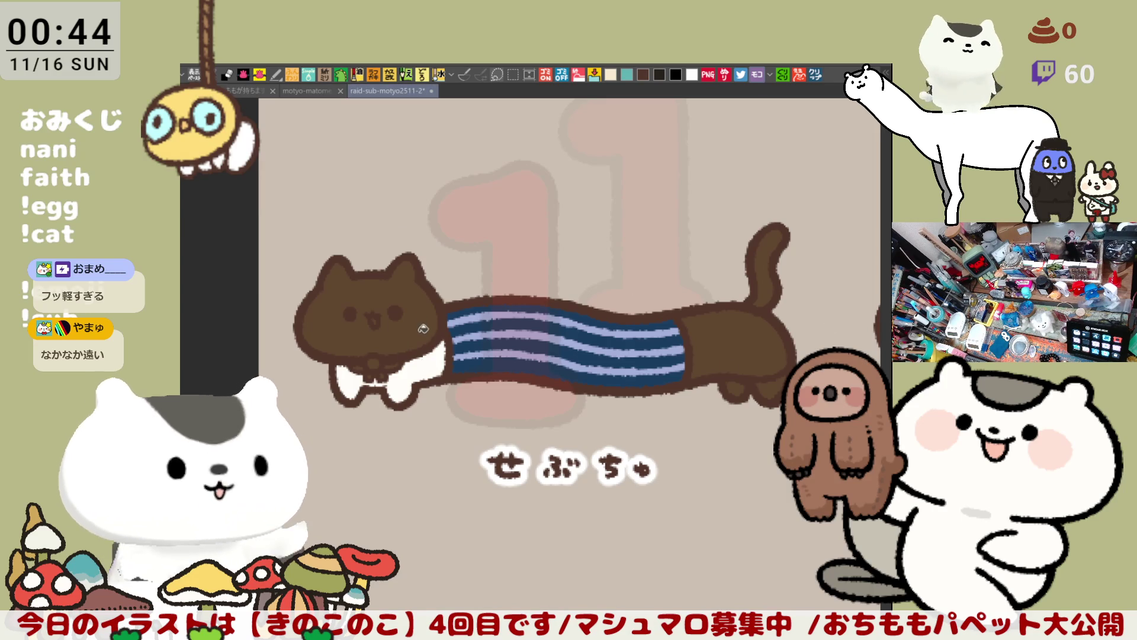
left_click(367, 296)
left_click(776, 388)
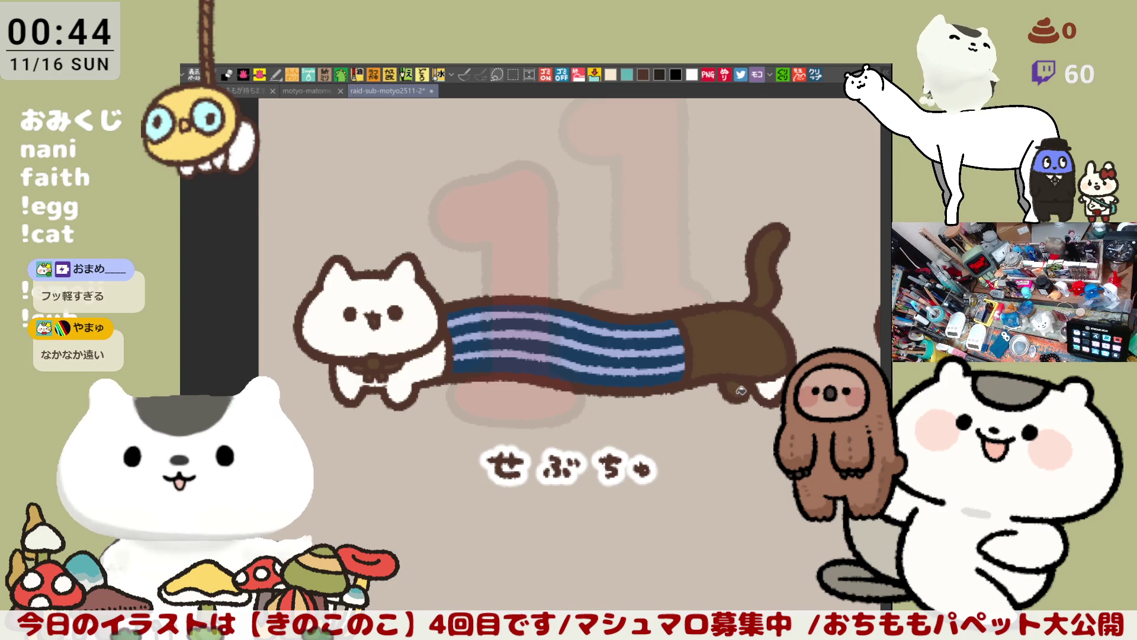
left_click(770, 274)
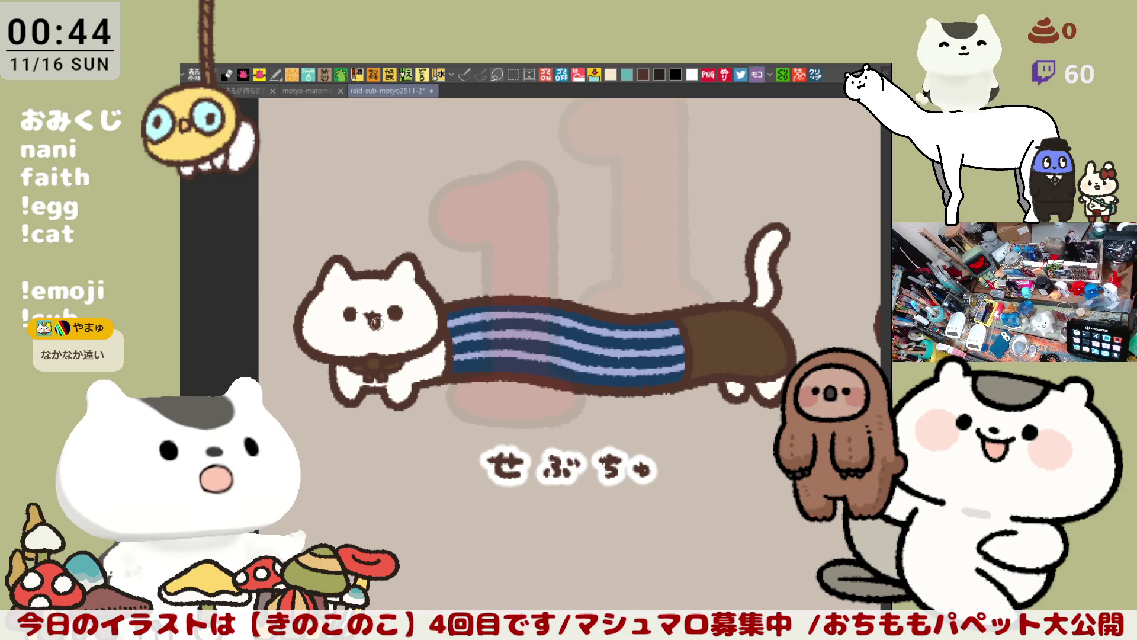
Brush a pale yellow patch across the top and sides of the cat's head
scroll(372, 308, "down", 2)
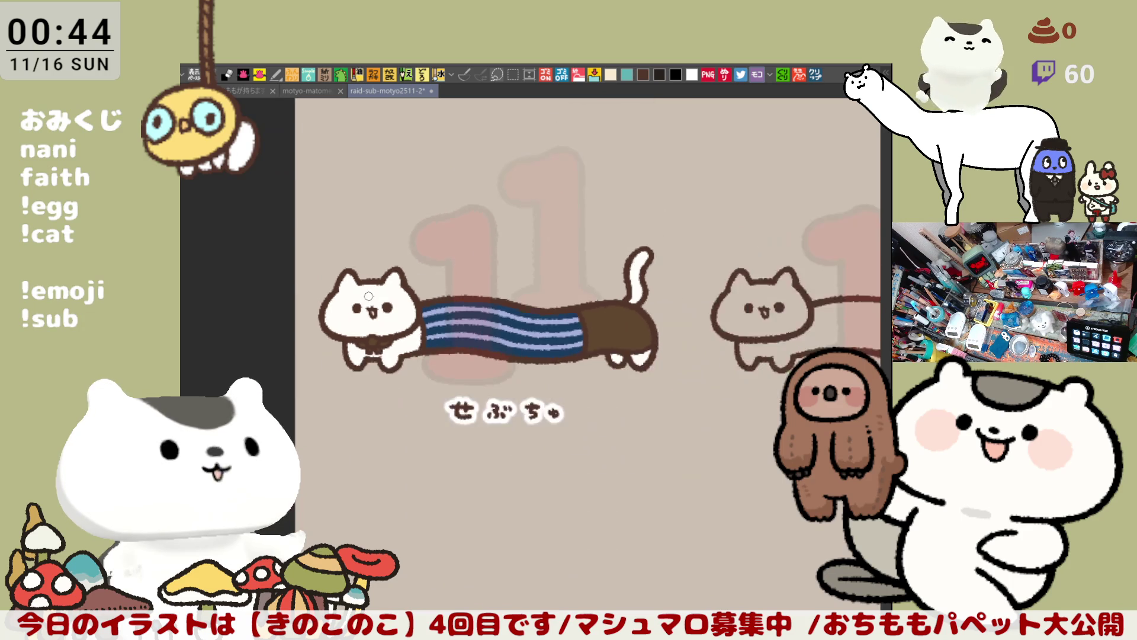
scroll(368, 295, "up", 3)
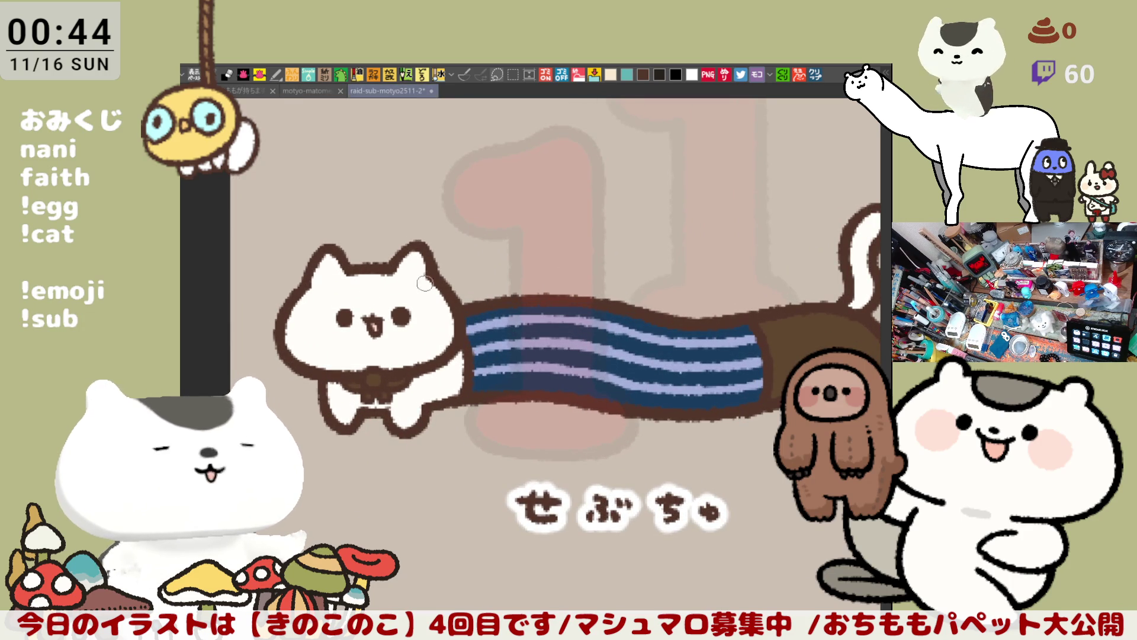
mouse_move(367, 289)
left_mouse_down()
mouse_move(448, 309)
mouse_move(432, 295)
mouse_move(310, 309)
mouse_move(353, 304)
mouse_move(374, 329)
mouse_move(352, 313)
mouse_move(388, 318)
mouse_move(311, 270)
left_mouse_up()
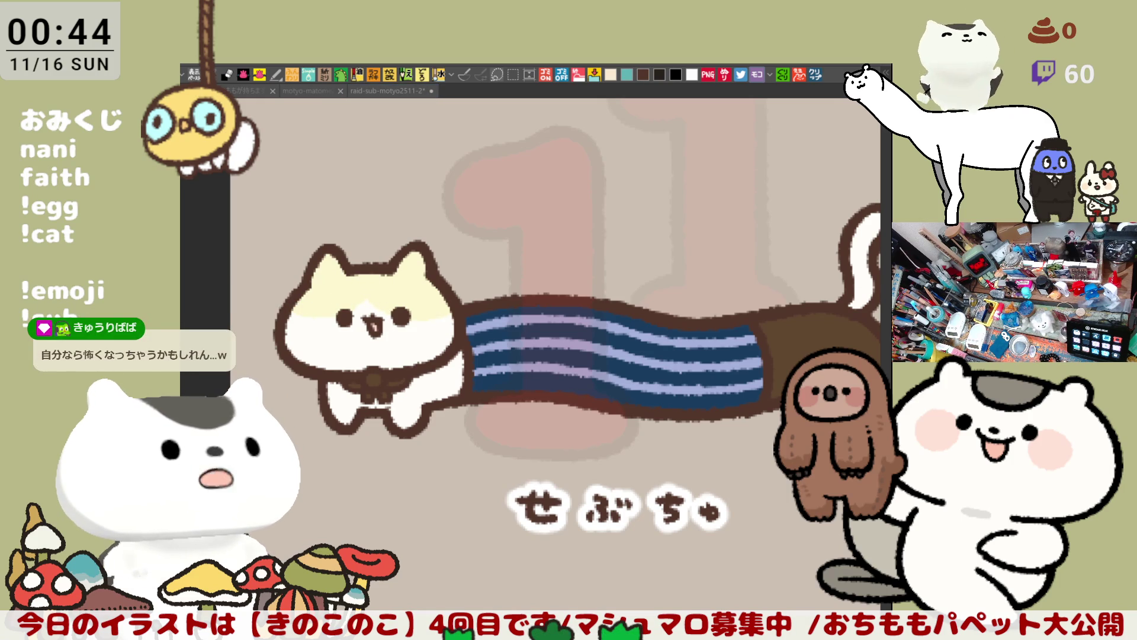
left_click(298, 328)
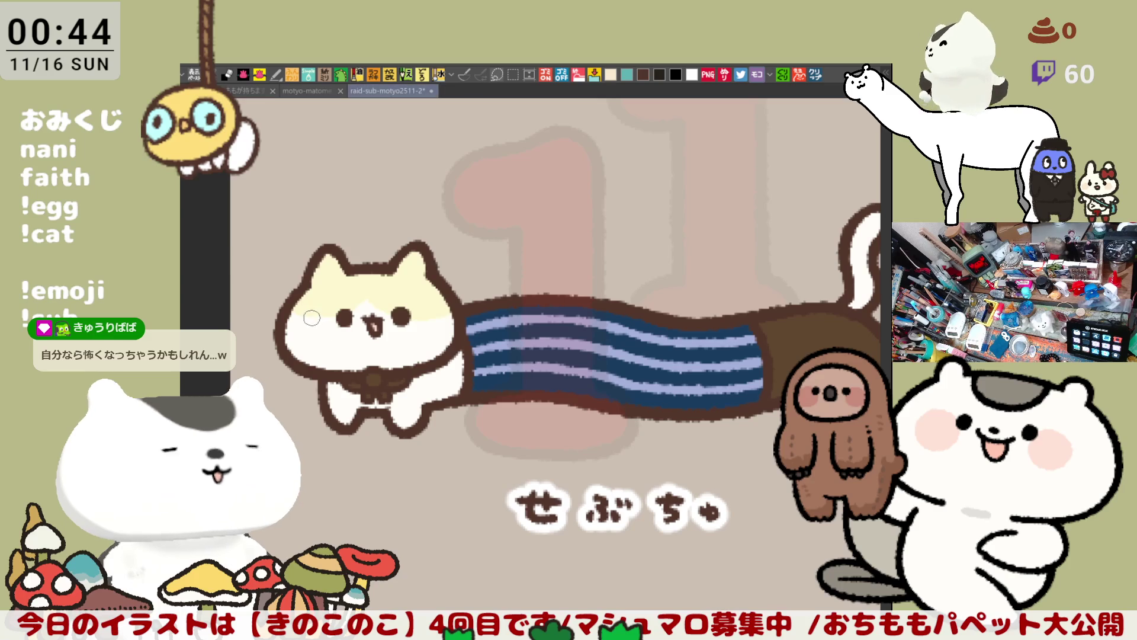
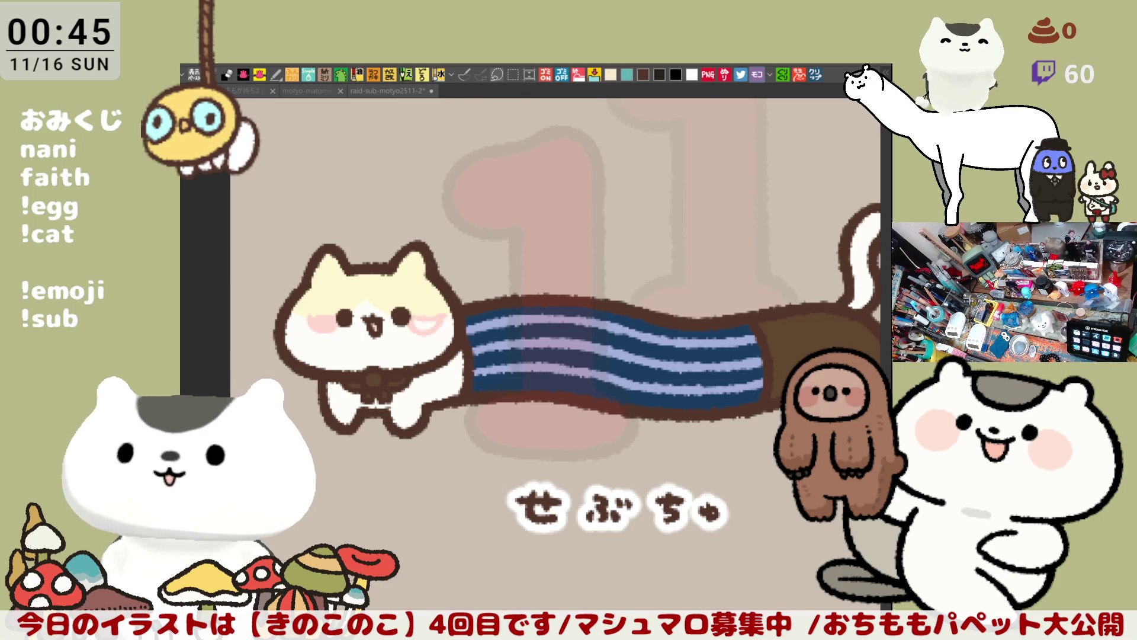
Zoom into the cat's face and airbrush pink along the left cheek's top edge
scroll(394, 349, "up", 3)
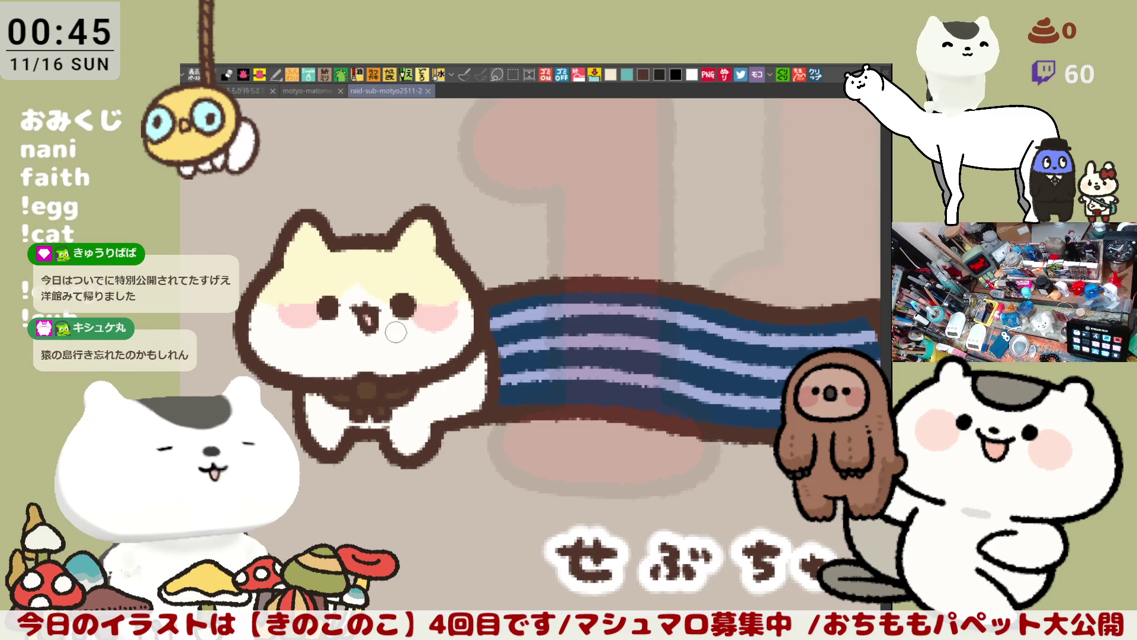
scroll(395, 333, "up", 5)
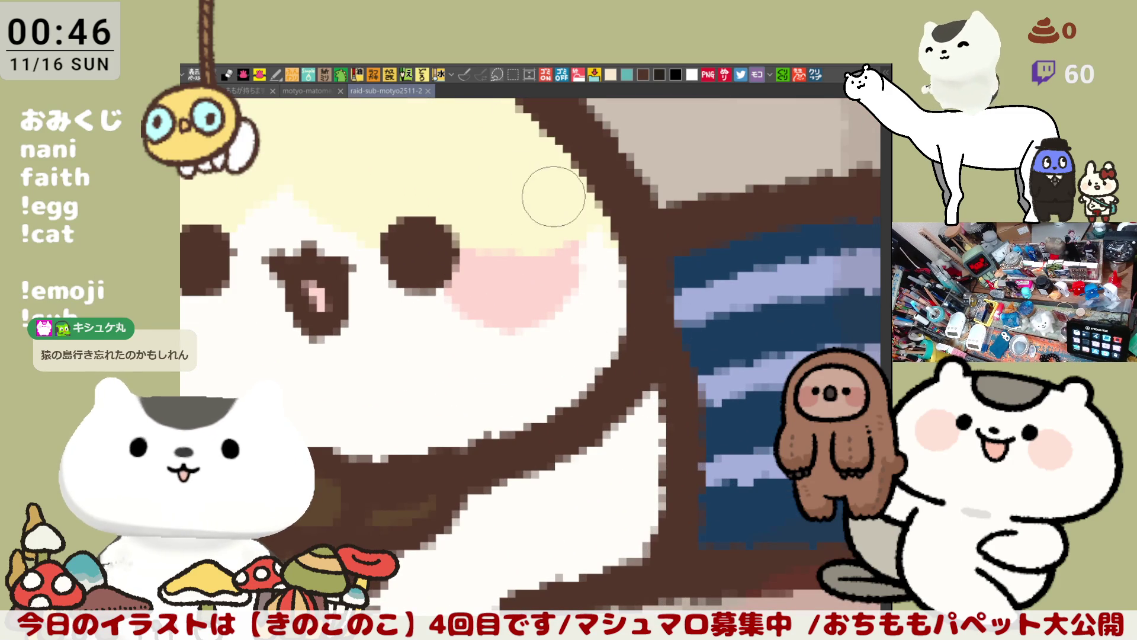
left_click_drag(558, 266, 670, 295)
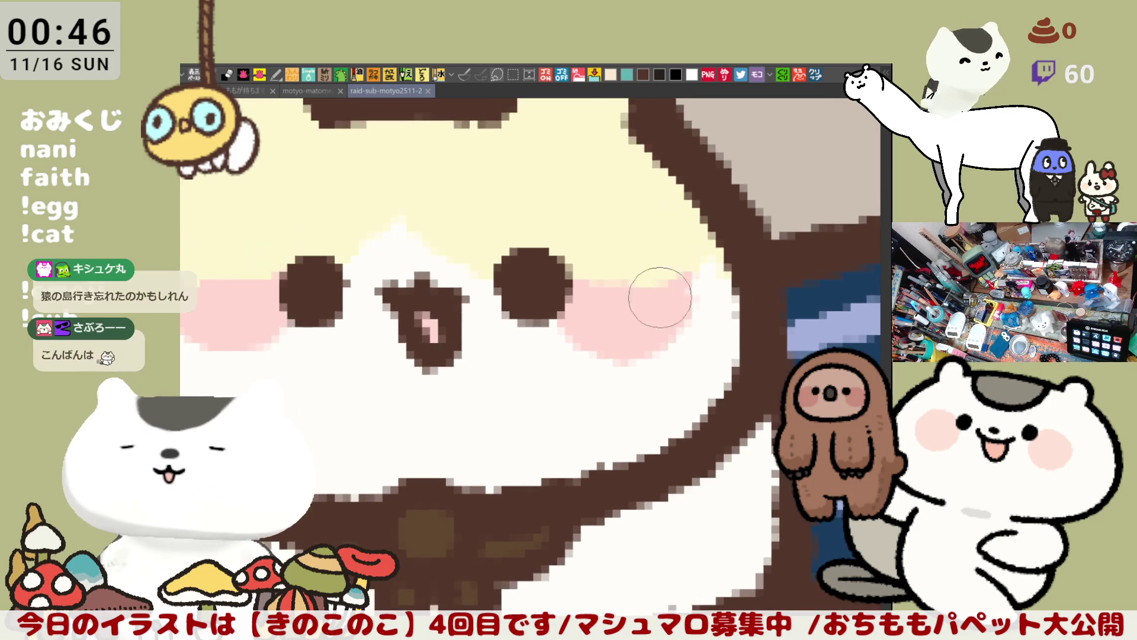
left_click_drag(571, 311, 631, 332)
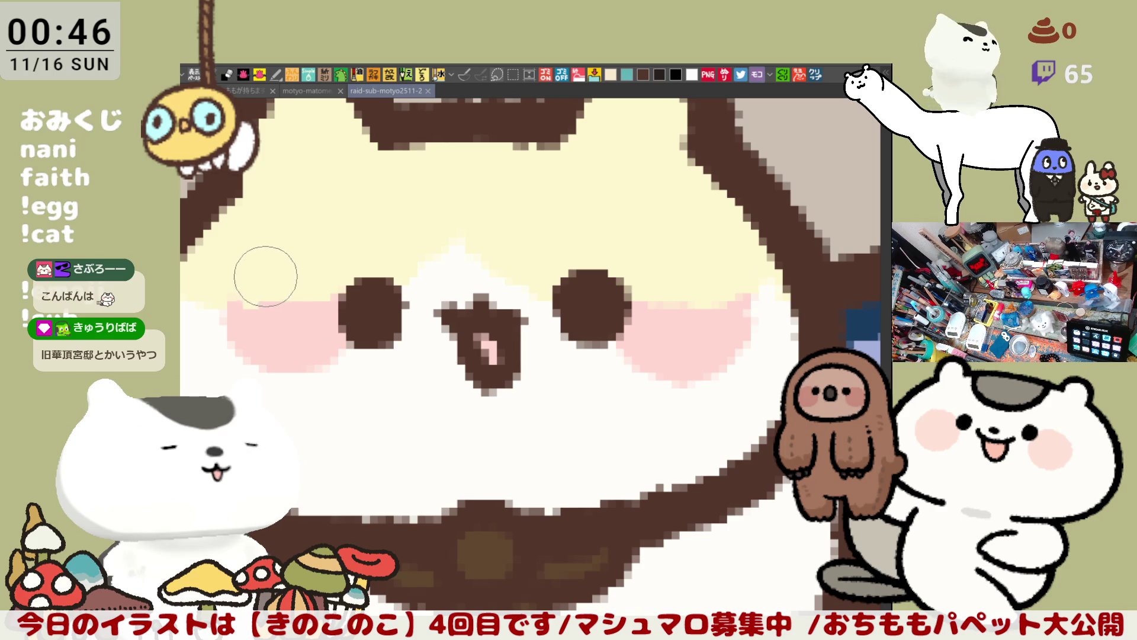
left_click_drag(287, 246, 289, 305)
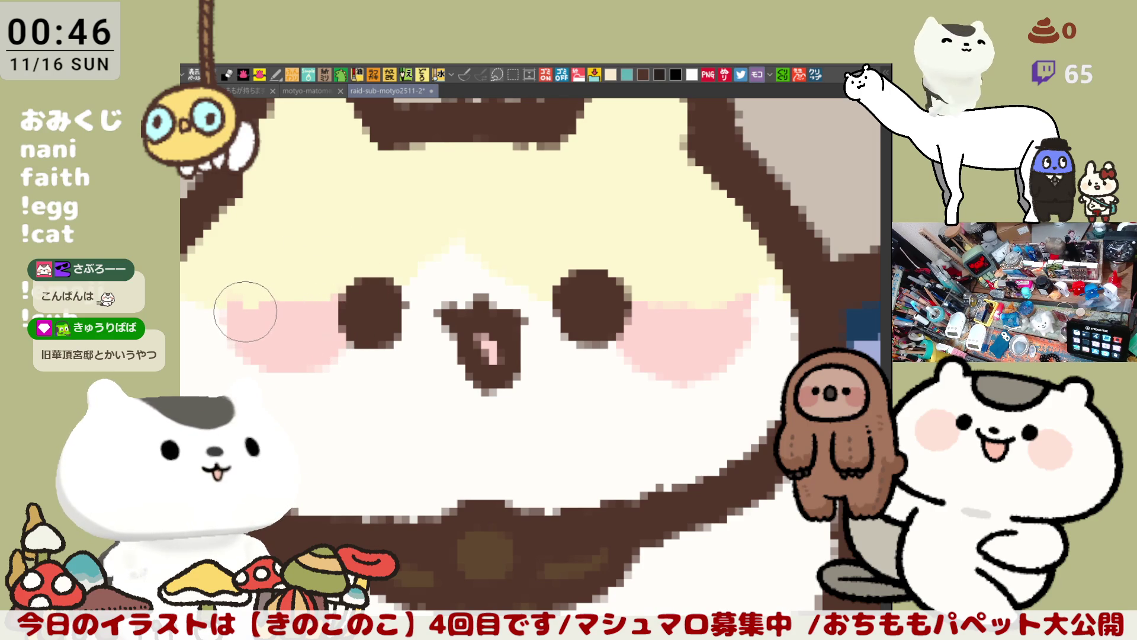
left_click_drag(254, 355, 337, 326)
key("ctrl+z")
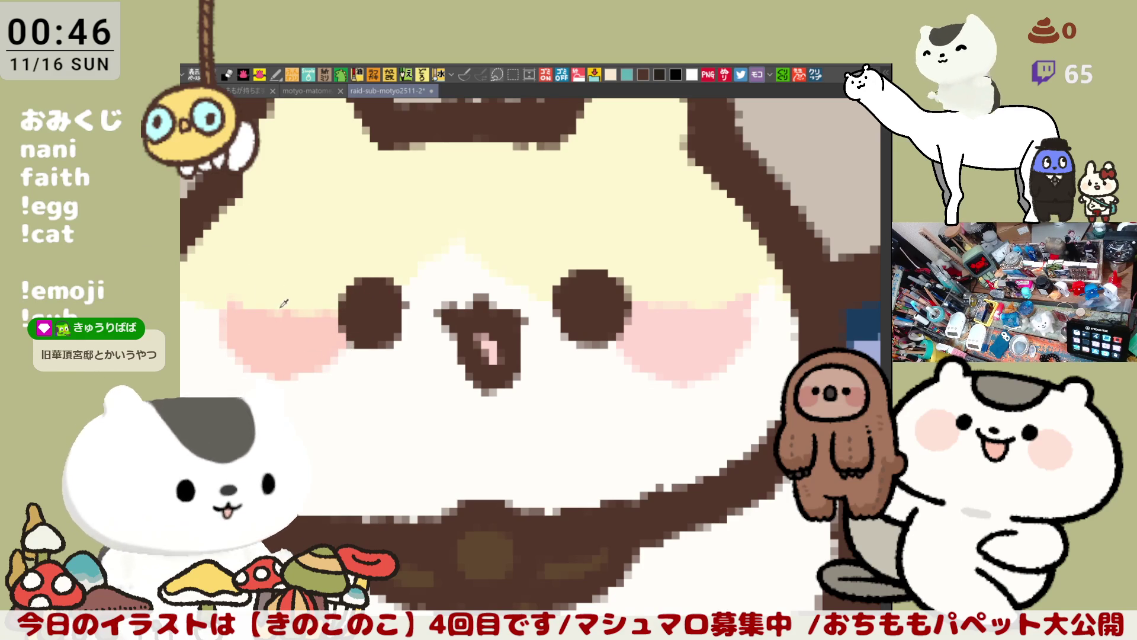
Add pink above the left cheek and blend it into a peach tint
mouse_move(240, 288)
left_mouse_down()
mouse_move(312, 284)
mouse_move(286, 271)
mouse_move(261, 282)
left_mouse_up()
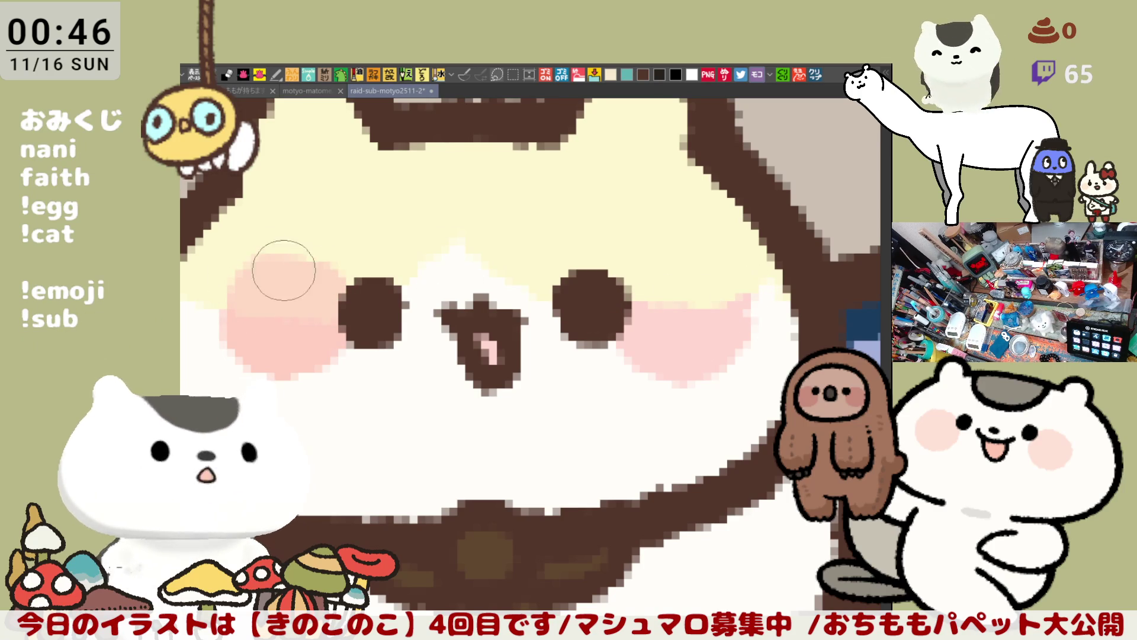
mouse_move(294, 260)
left_mouse_down()
mouse_move(305, 292)
mouse_move(241, 292)
mouse_move(318, 292)
mouse_move(301, 279)
left_mouse_up()
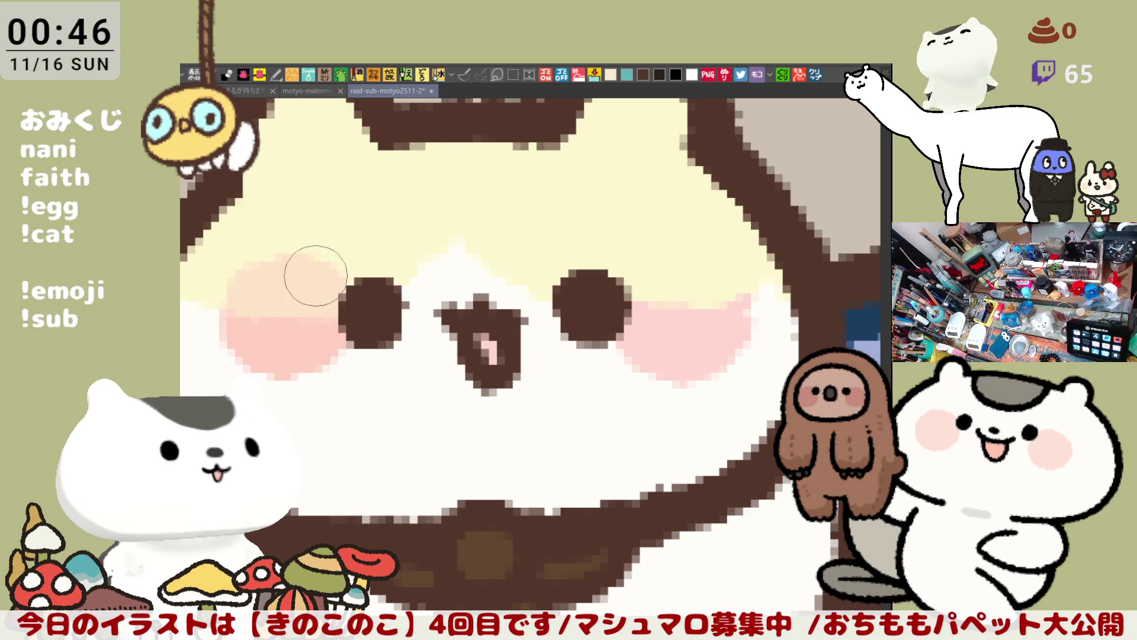
mouse_move(658, 328)
left_mouse_down()
mouse_move(533, 322)
mouse_move(586, 302)
mouse_move(510, 284)
mouse_move(586, 292)
mouse_move(510, 288)
mouse_move(589, 281)
mouse_move(519, 270)
mouse_move(584, 272)
mouse_move(554, 278)
left_mouse_up()
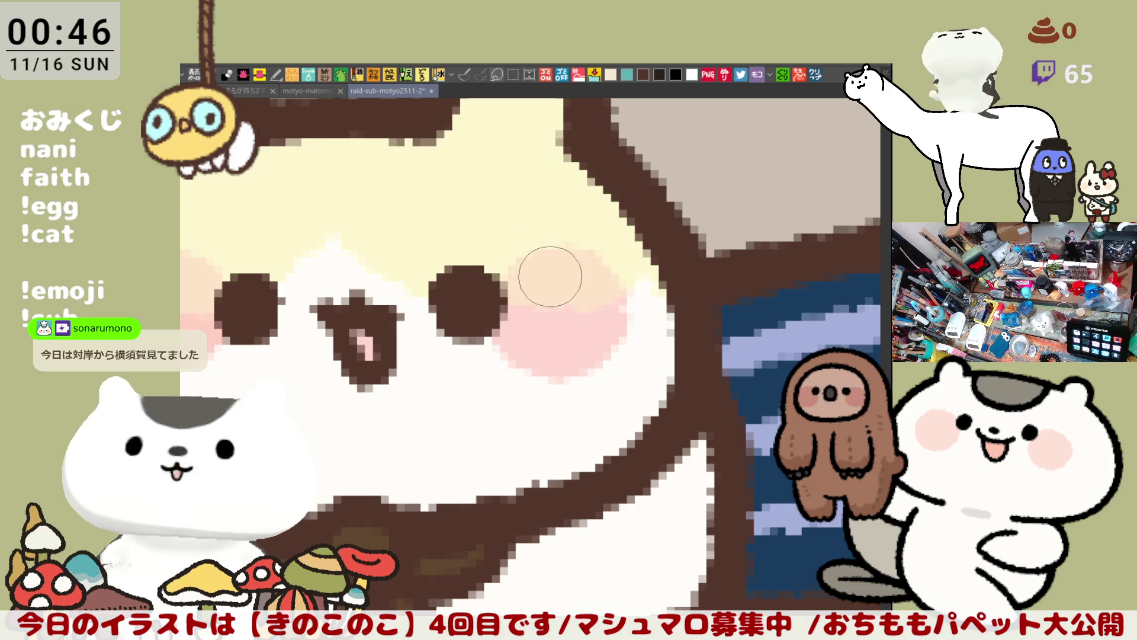
left_click_drag(245, 318, 467, 341)
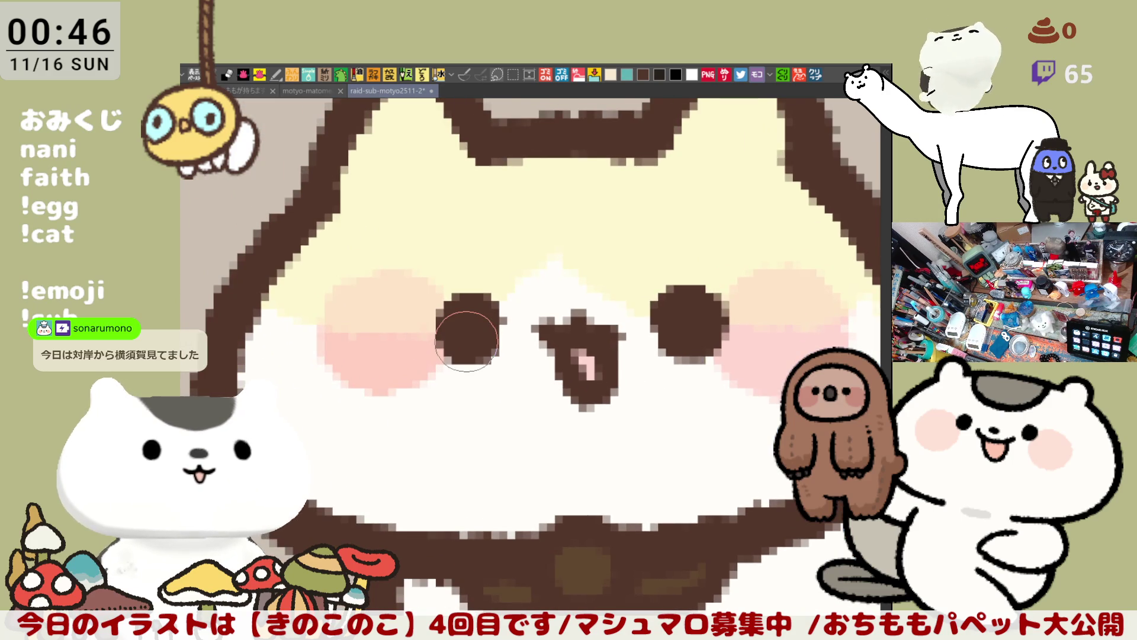
scroll(467, 341, "down", 5)
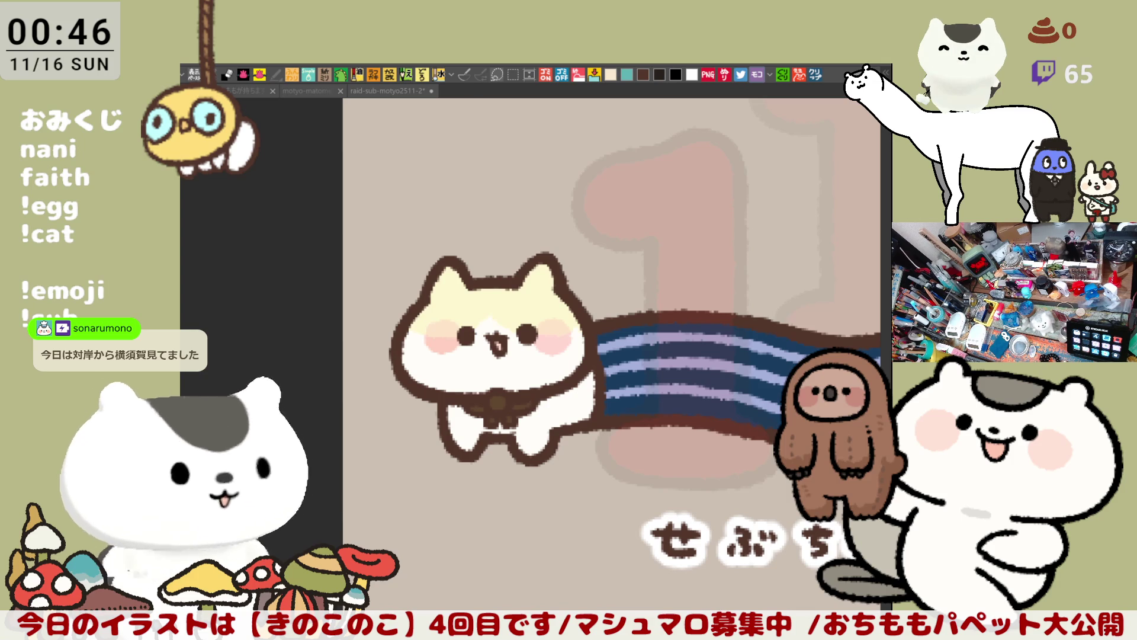
Zoom in on the cat's collar and dot a white shine onto the blue gem
left_click(484, 384)
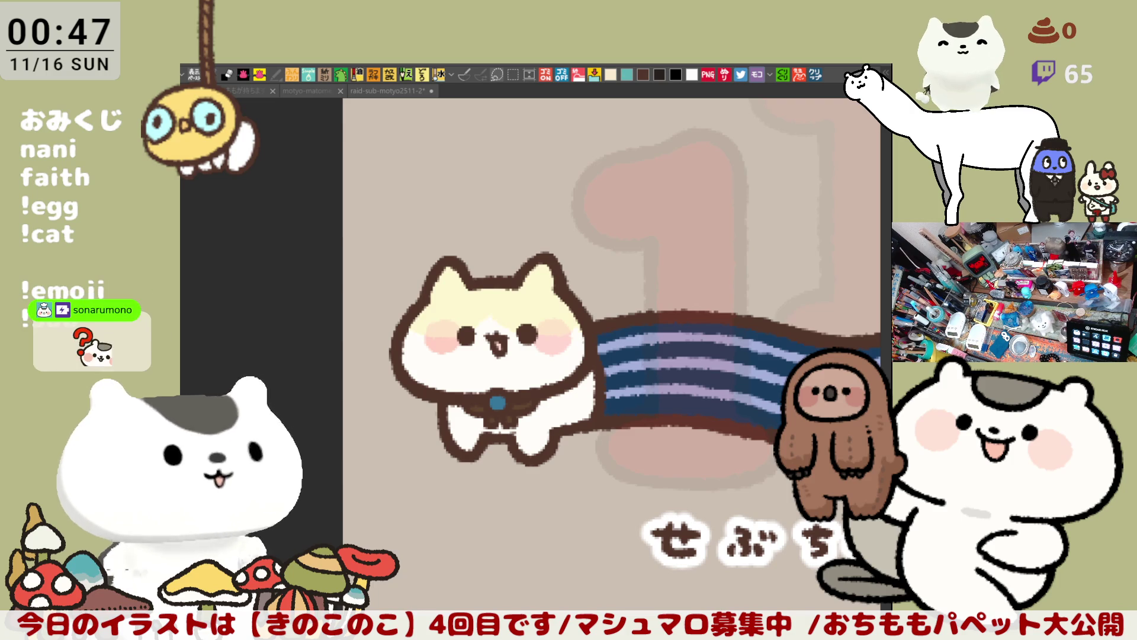
left_click(678, 372)
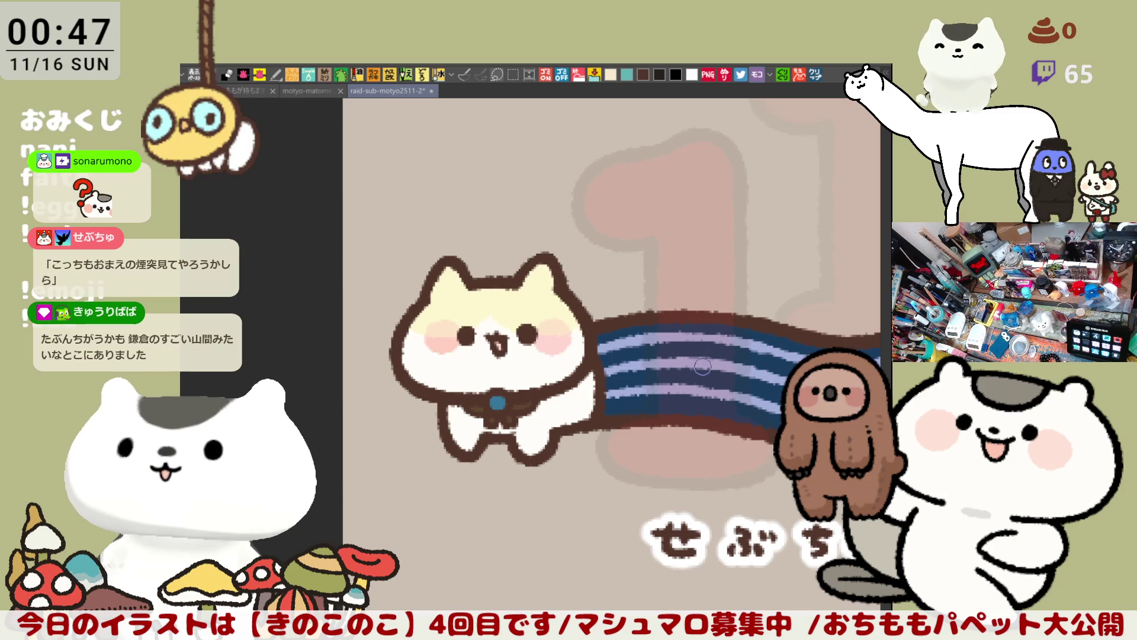
scroll(543, 390, "up", 5)
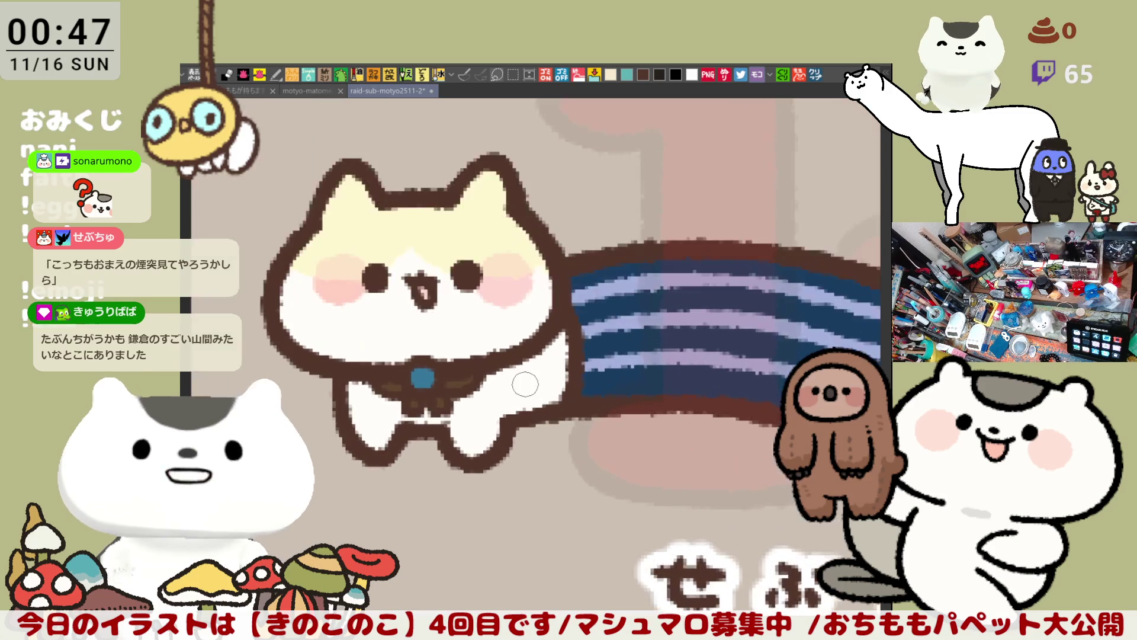
scroll(524, 379, "up", 1)
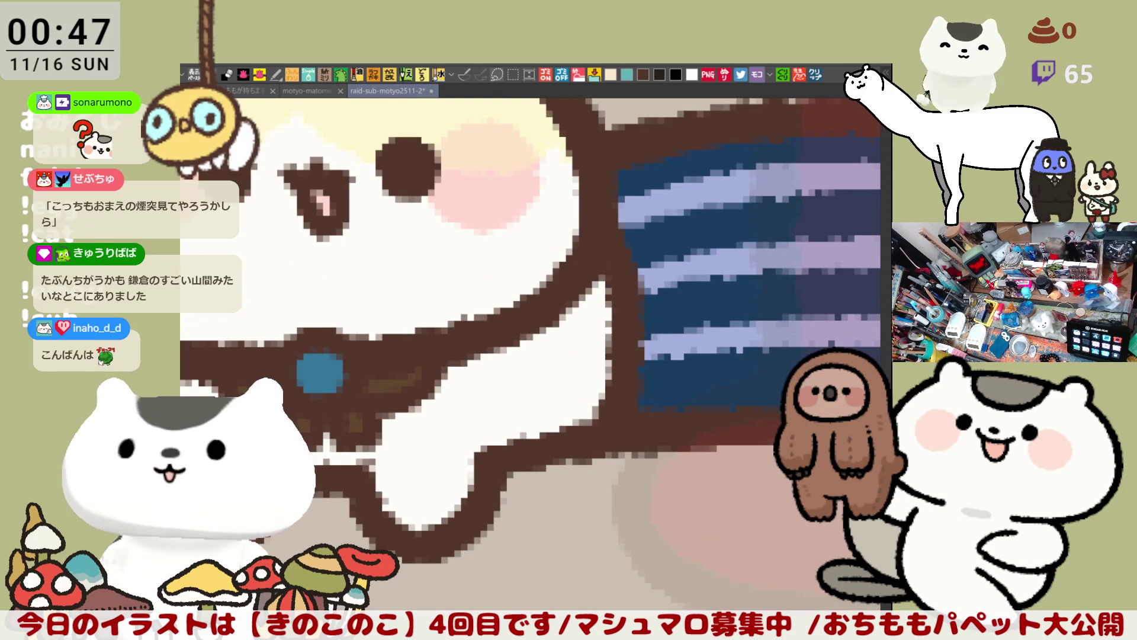
mouse_move(272, 388)
left_mouse_down()
mouse_move(382, 330)
mouse_move(359, 321)
mouse_move(414, 373)
mouse_move(418, 362)
mouse_move(465, 364)
left_mouse_up()
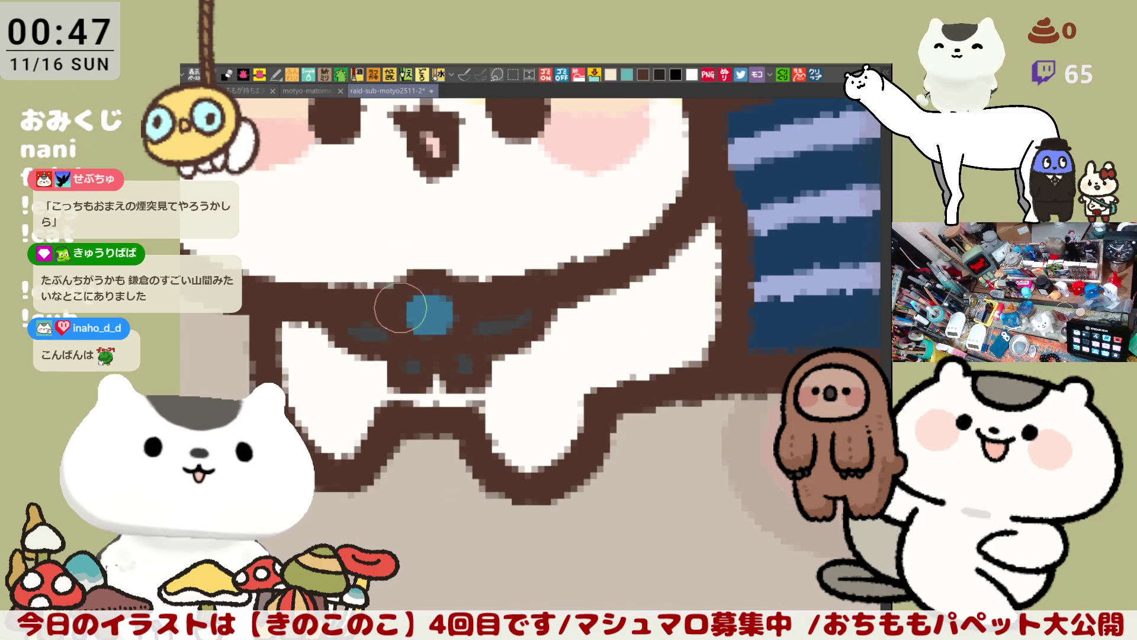
left_click(418, 302)
scroll(441, 320, "down", 6)
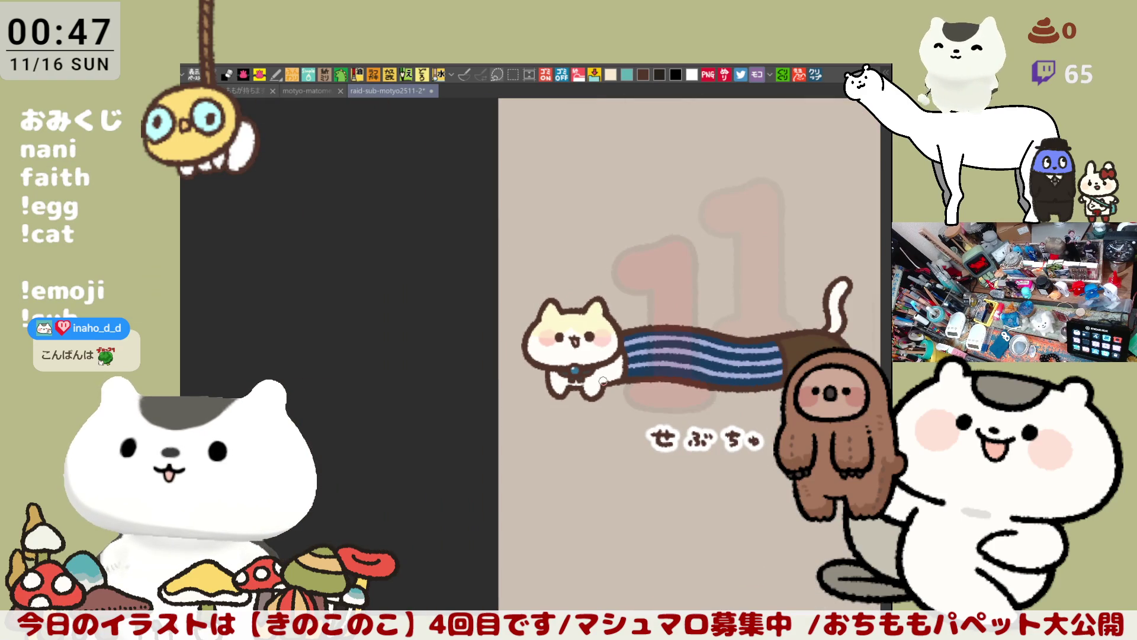
Zoom out over the cat and mushroom rows, then center the ceosfh card
left_click_drag(657, 372, 512, 373)
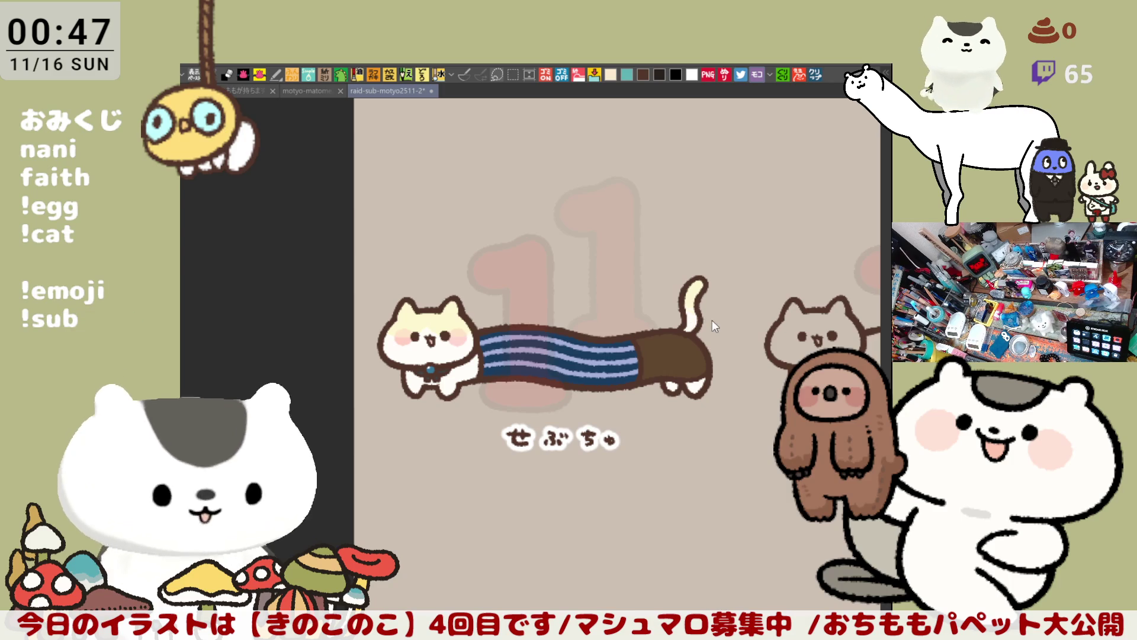
left_click_drag(708, 370, 680, 331)
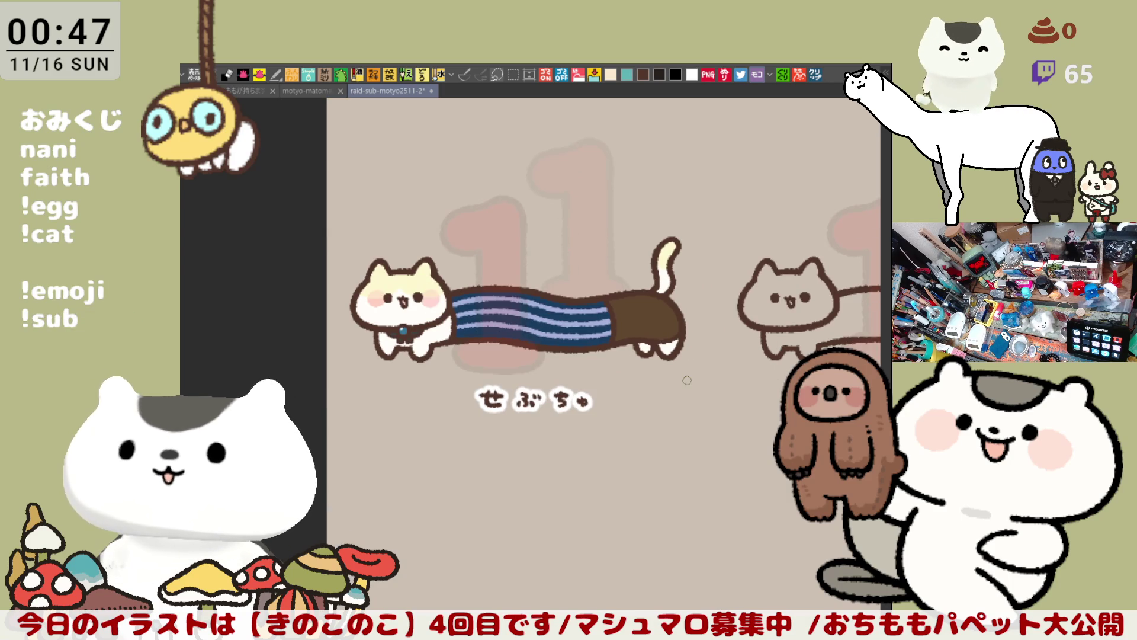
scroll(687, 379, "down", 4)
scroll(687, 380, "up", 4)
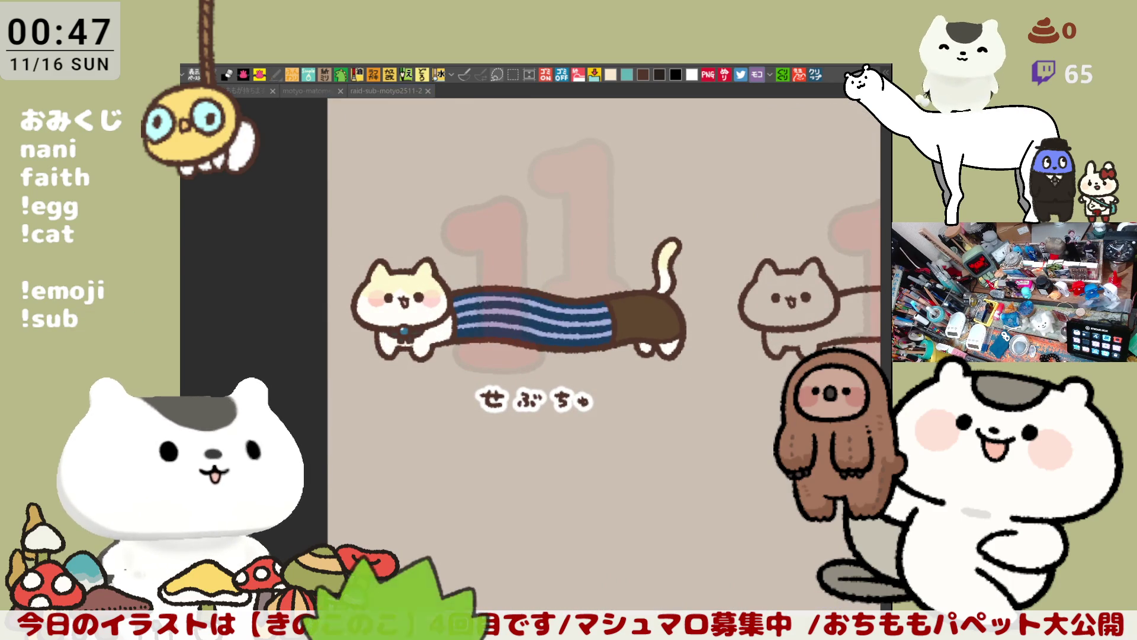
left_click_drag(523, 575, 579, 369)
scroll(596, 351, "down", 4)
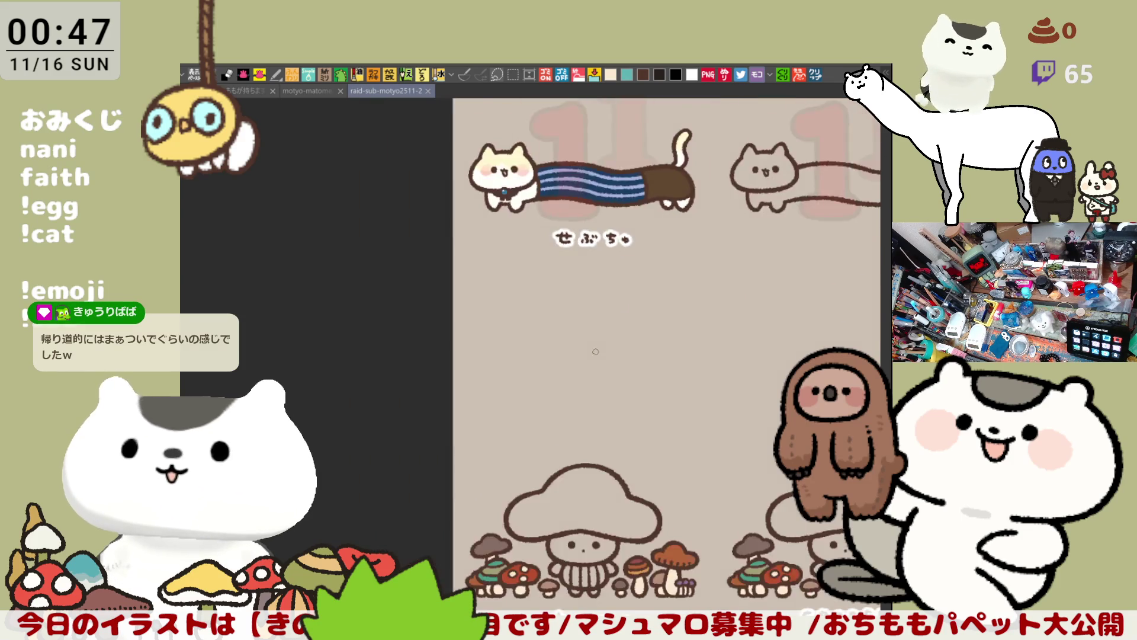
scroll(596, 351, "down", 2)
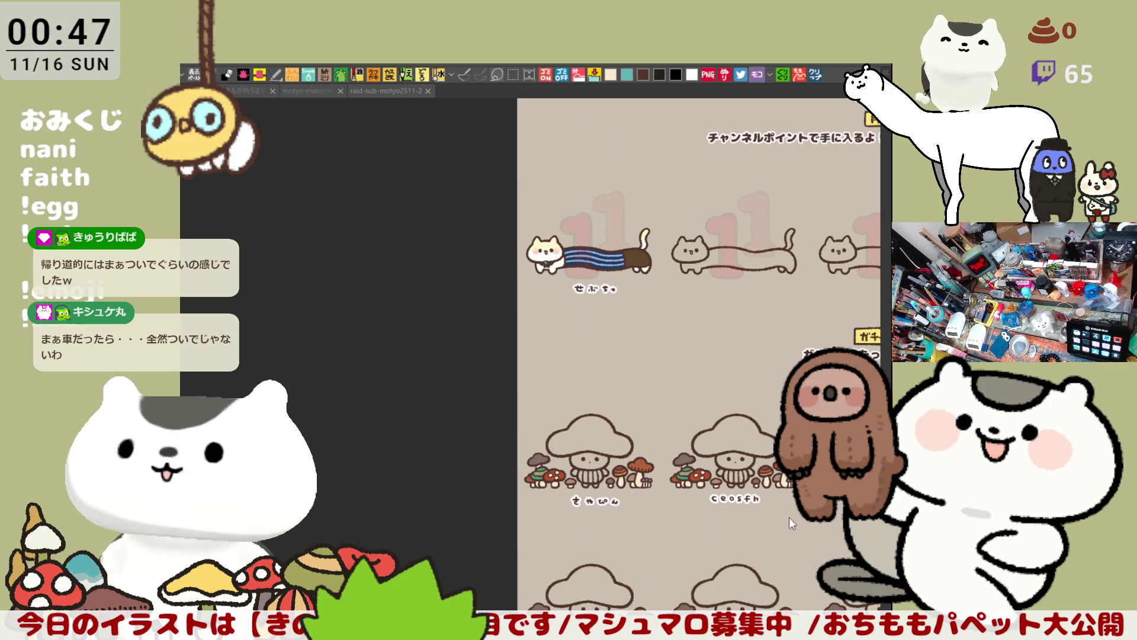
left_click_drag(687, 544, 542, 457)
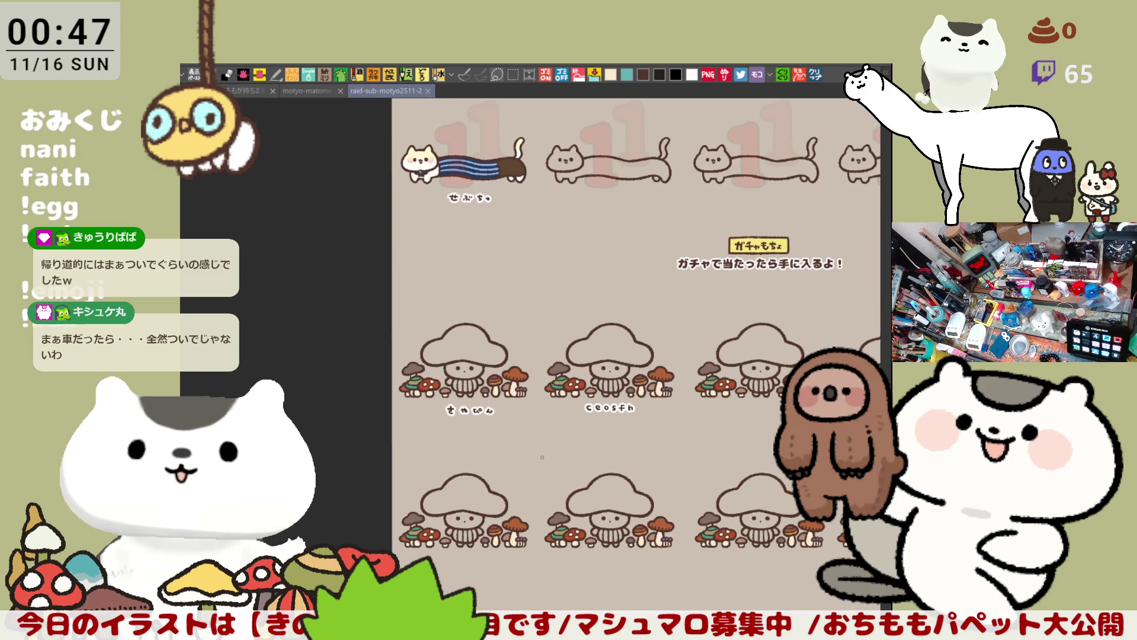
scroll(542, 457, "up", 5)
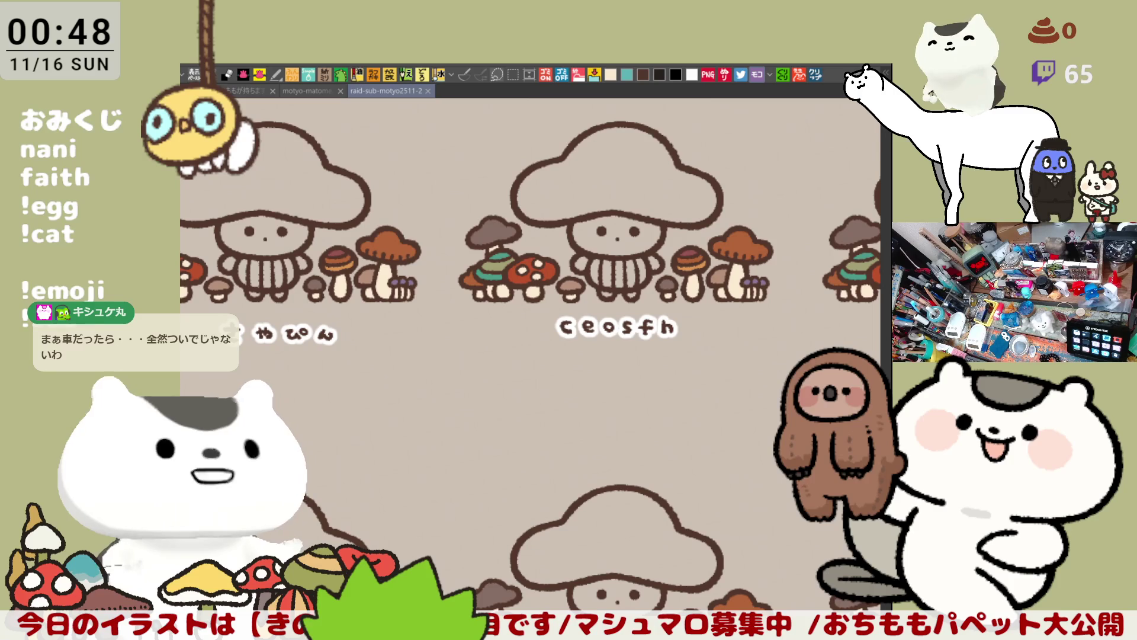
left_click_drag(857, 484, 541, 467)
Move below the mushrooms and start lettering the name, undoing misdrawn glyph strokes
scroll(551, 379, "up", 5)
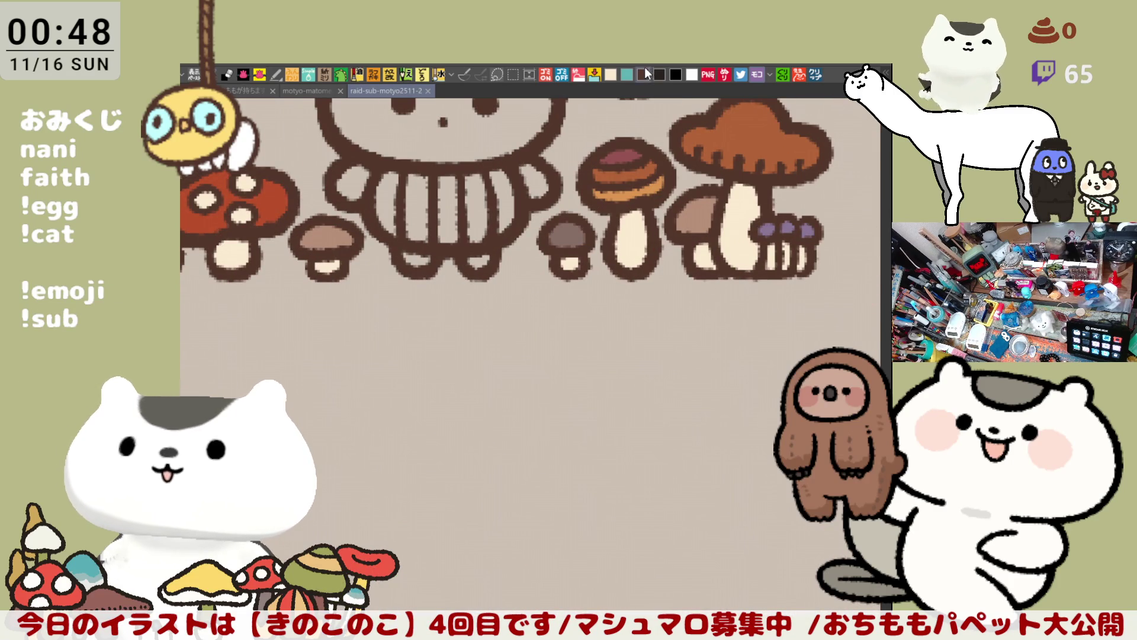
left_click_drag(408, 347, 566, 277)
mouse_move(497, 286)
left_mouse_down()
mouse_move(533, 284)
mouse_move(504, 286)
mouse_move(522, 283)
mouse_move(512, 299)
mouse_move(542, 302)
mouse_move(548, 289)
mouse_move(616, 289)
mouse_move(578, 293)
mouse_move(613, 293)
mouse_move(589, 326)
left_mouse_up()
key("ctrl+z")
key("ctrl+z")
mouse_move(595, 268)
left_mouse_down()
mouse_move(586, 305)
mouse_move(616, 319)
left_mouse_up()
left_click_drag(655, 274, 656, 323)
key("ctrl+z")
mouse_move(654, 273)
left_mouse_down()
mouse_move(656, 323)
mouse_move(656, 292)
mouse_move(690, 305)
mouse_move(643, 311)
mouse_move(687, 305)
mouse_move(652, 323)
mouse_move(467, 322)
mouse_move(509, 343)
left_mouse_up()
key("ctrl+z")
key("ctrl+z")
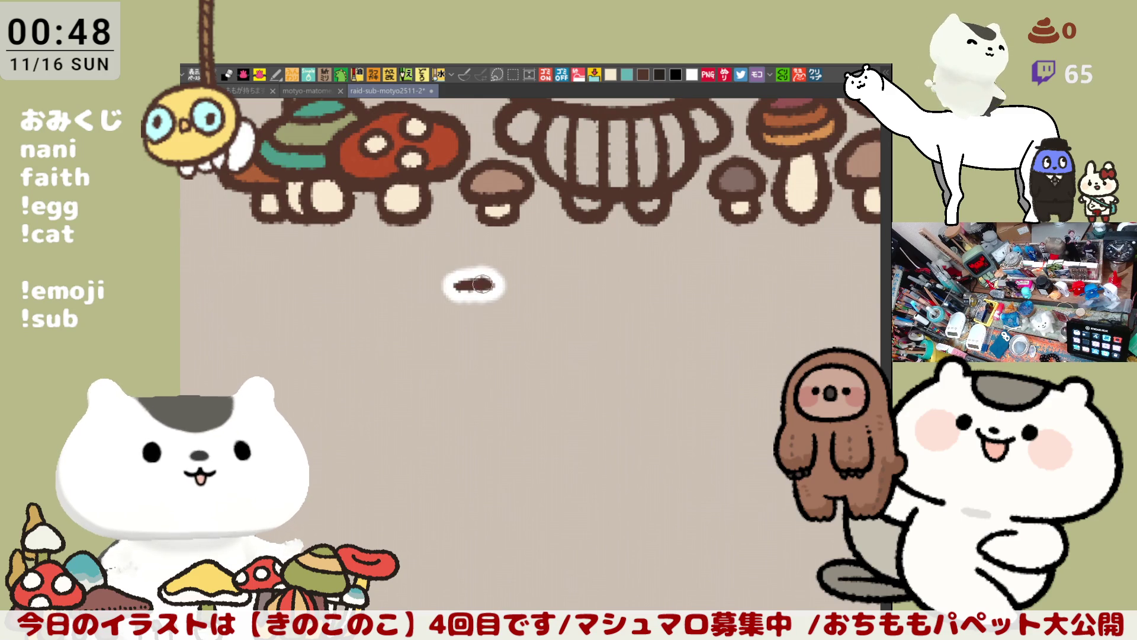
Letter あーと and work out べ with its dakuten, redrawing strokes as needed
mouse_move(453, 287)
left_mouse_down()
mouse_move(482, 284)
mouse_move(471, 318)
mouse_move(459, 314)
mouse_move(484, 310)
mouse_move(468, 288)
mouse_move(489, 289)
left_mouse_up()
key("Delete")
mouse_move(470, 276)
left_mouse_down()
mouse_move(462, 314)
mouse_move(570, 297)
mouse_move(586, 318)
left_mouse_up()
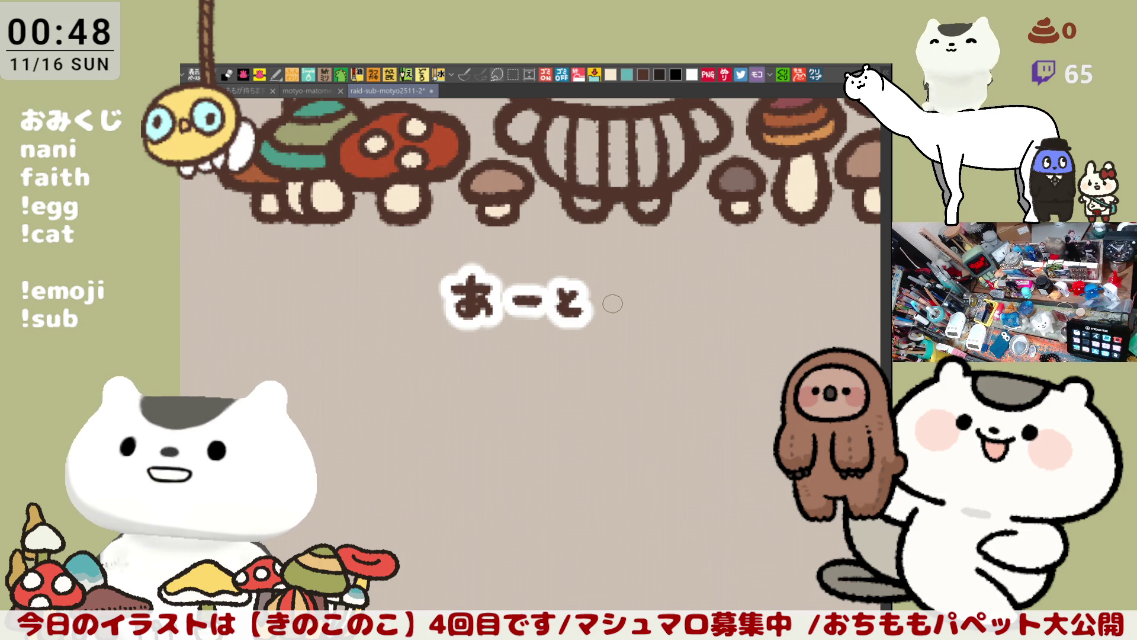
mouse_move(597, 311)
left_mouse_down()
mouse_move(629, 313)
mouse_move(622, 288)
left_mouse_up()
key("ctrl+z")
left_click_drag(626, 276, 630, 285)
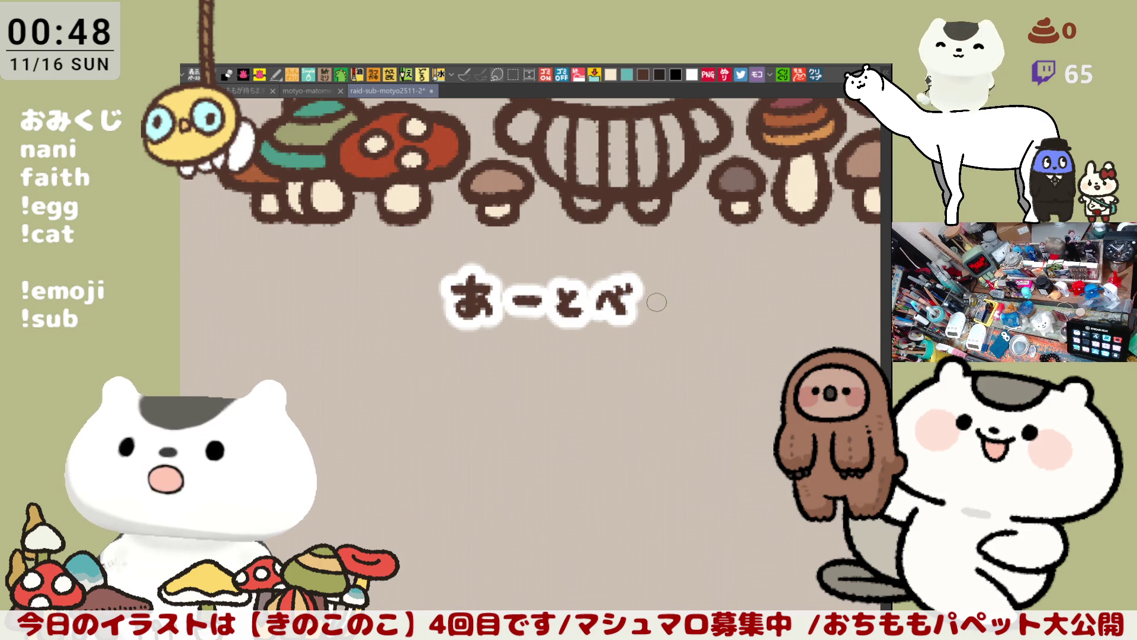
key("ctrl+z")
key("ctrl+z")
key("ctrl+z")
mouse_move(600, 312)
left_mouse_down()
mouse_move(636, 312)
mouse_move(621, 293)
left_mouse_up()
key("ctrl+z")
left_click_drag(626, 282, 627, 292)
left_click_drag(593, 313, 619, 309)
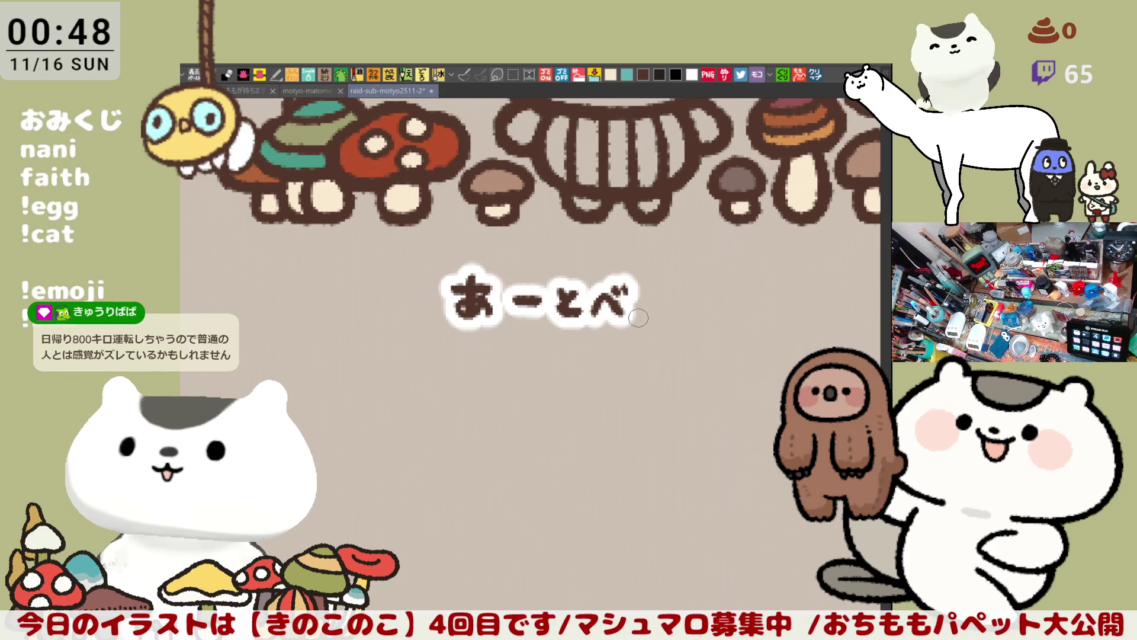
key("ctrl+z")
key("ctrl+z")
mouse_move(607, 281)
left_mouse_down()
mouse_move(624, 317)
mouse_move(619, 309)
left_mouse_up()
key("ctrl+z")
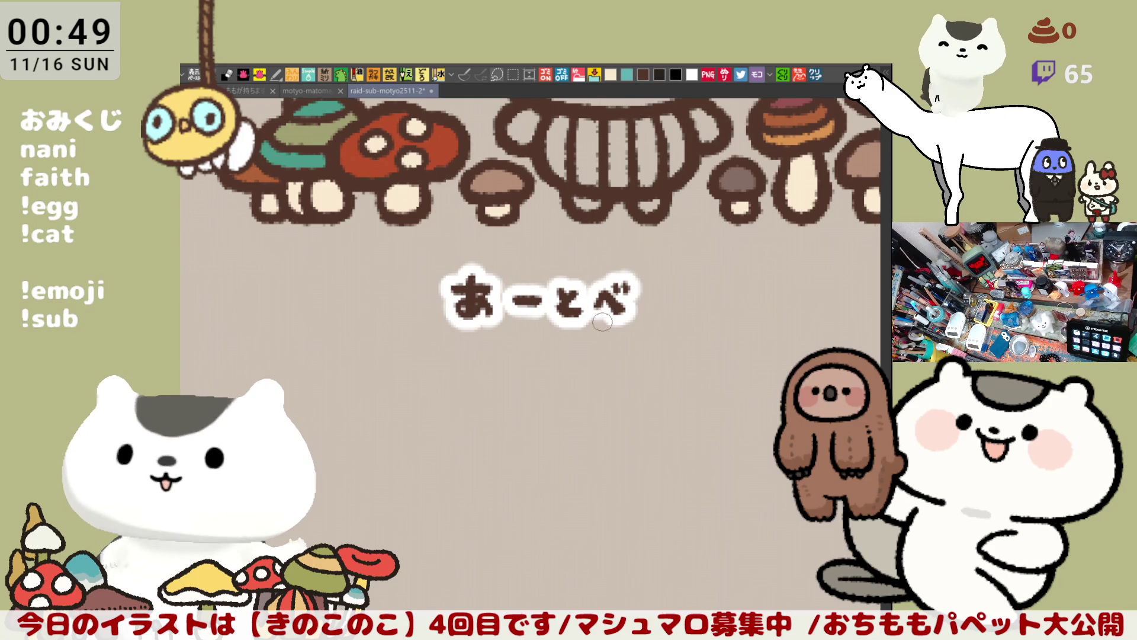
Add っぐ, remove the misdrawn small っ, and finish with ゃ and ん
left_click_drag(643, 301, 651, 319)
mouse_move(694, 283)
left_mouse_down()
mouse_move(697, 323)
mouse_move(698, 288)
left_mouse_up()
mouse_move(703, 273)
left_mouse_down()
mouse_move(706, 284)
mouse_move(579, 315)
left_mouse_up()
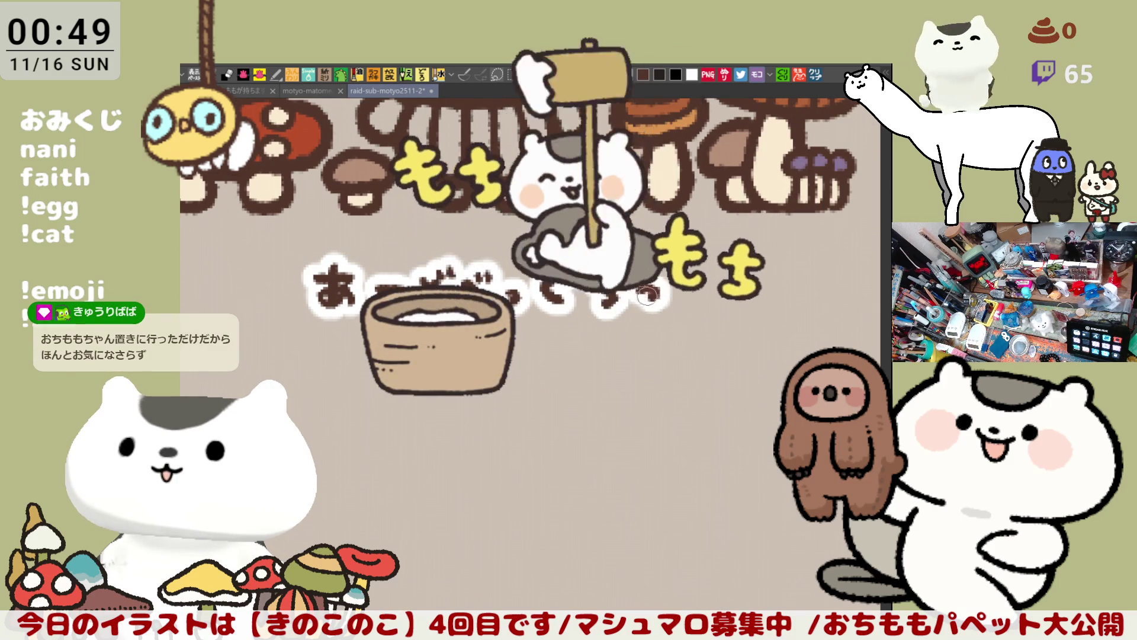
key("ctrl+z")
mouse_move(635, 290)
left_mouse_down()
mouse_move(668, 296)
mouse_move(651, 314)
mouse_move(671, 304)
left_mouse_up()
mouse_move(693, 264)
left_mouse_down()
mouse_move(687, 299)
mouse_move(723, 293)
left_mouse_up()
key("ctrl+z")
key("ctrl+z")
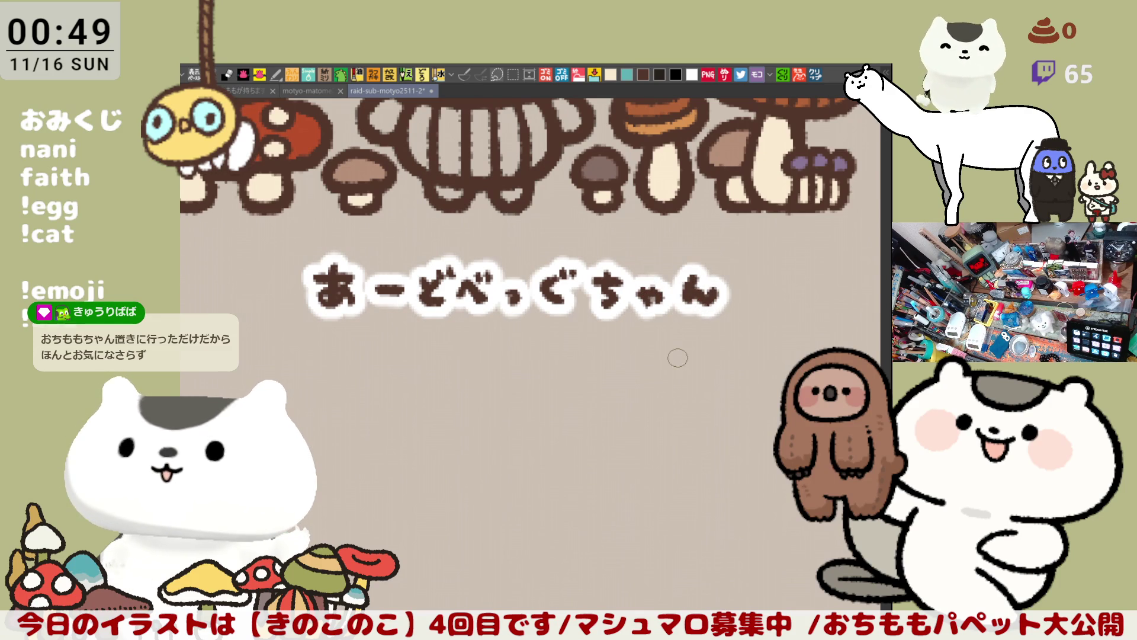
scroll(678, 357, "down", 8)
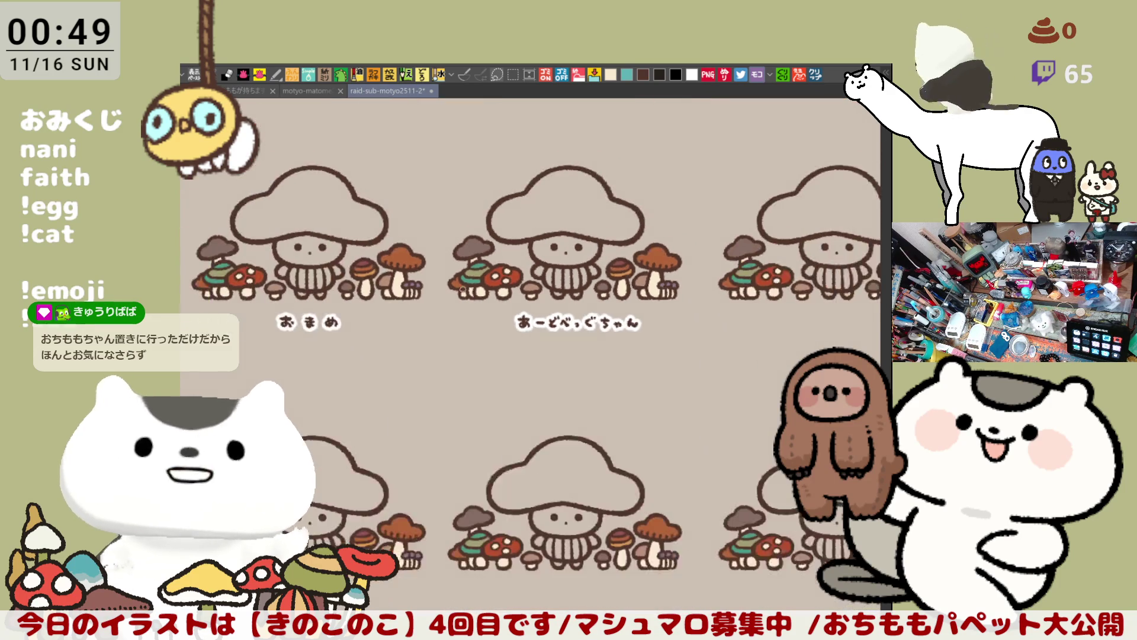
Zoom out and pan down past the cat row to the three labelled mushroom cards
scroll(436, 229, "down", 2)
left_click_drag(436, 229, 815, 446)
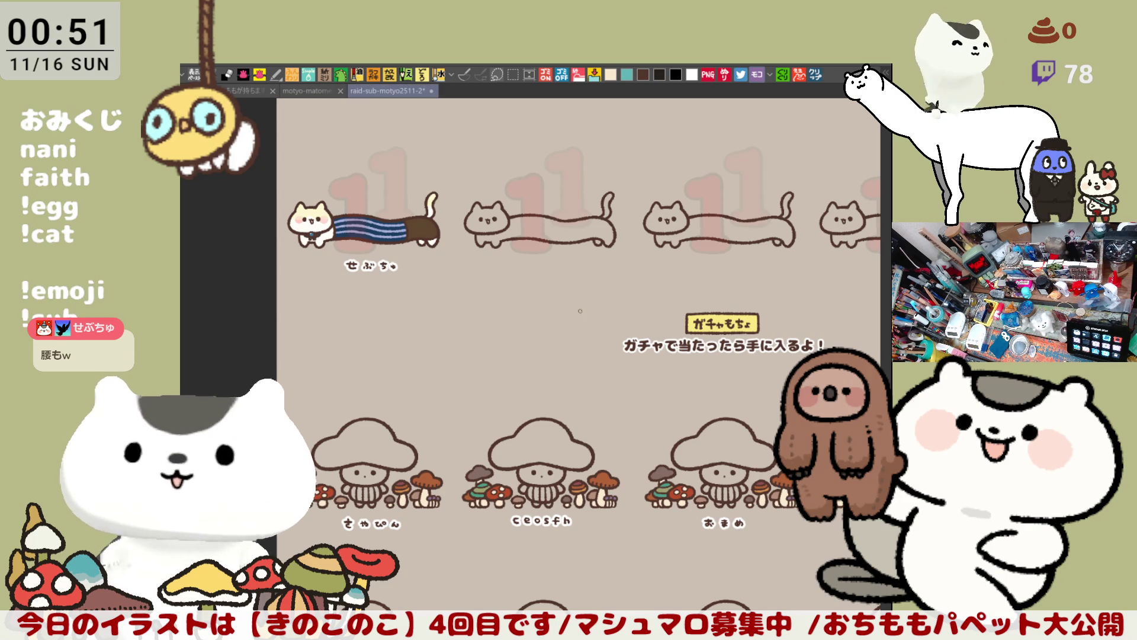
Zoom in on the さやぴん card and hide the small mushrooms around the character
scroll(630, 340, "down", 3)
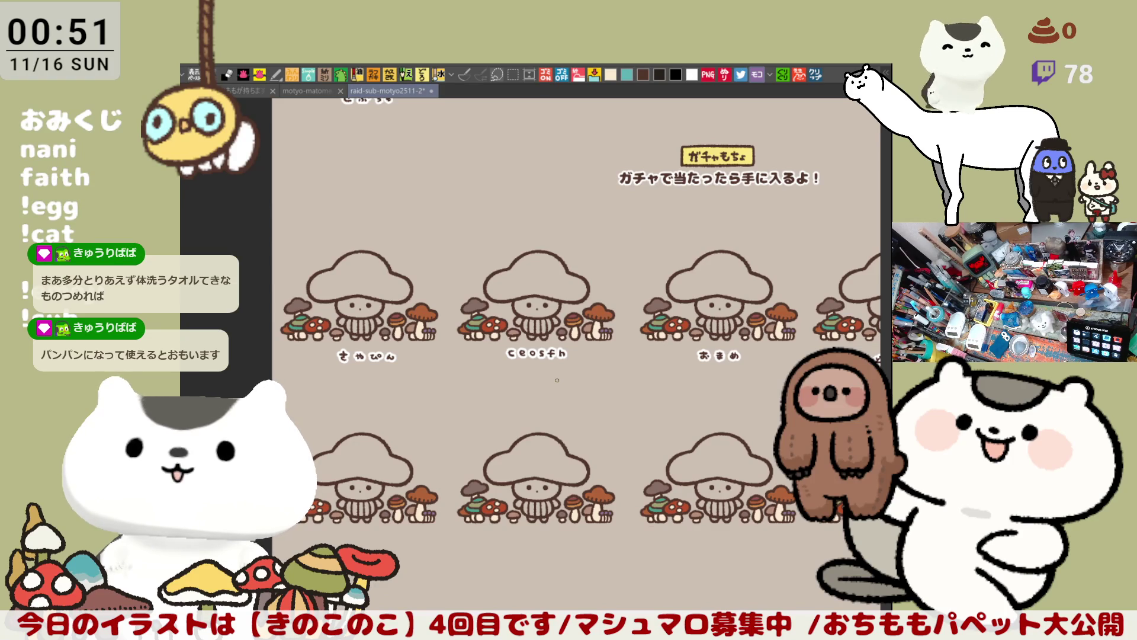
scroll(557, 379, "up", 5)
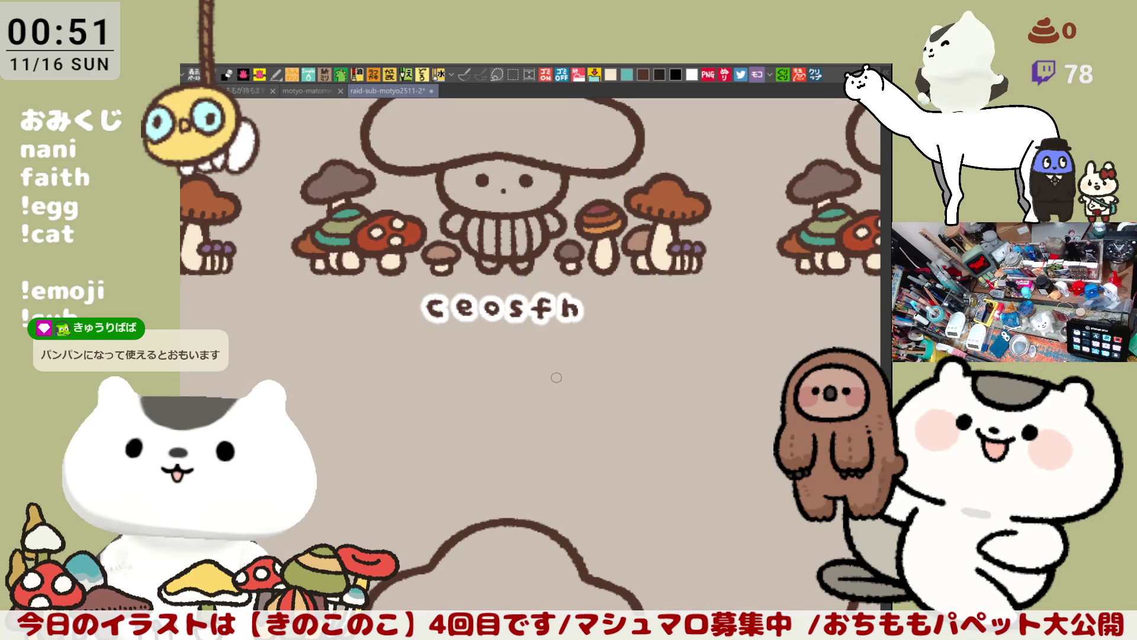
scroll(557, 378, "down", 6)
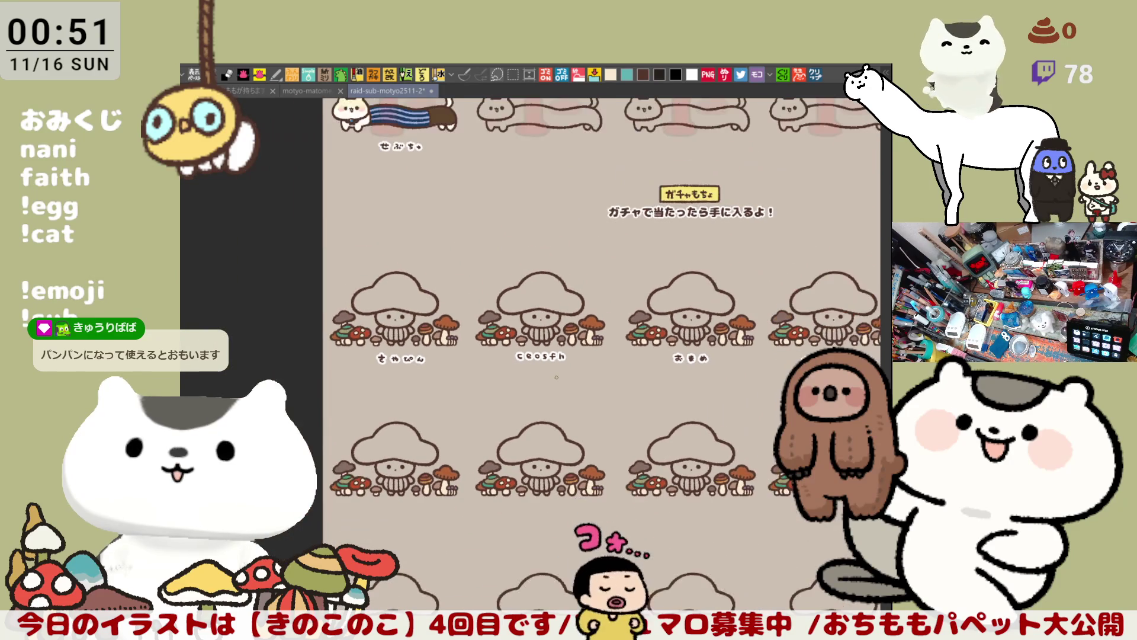
scroll(556, 376, "up", 4)
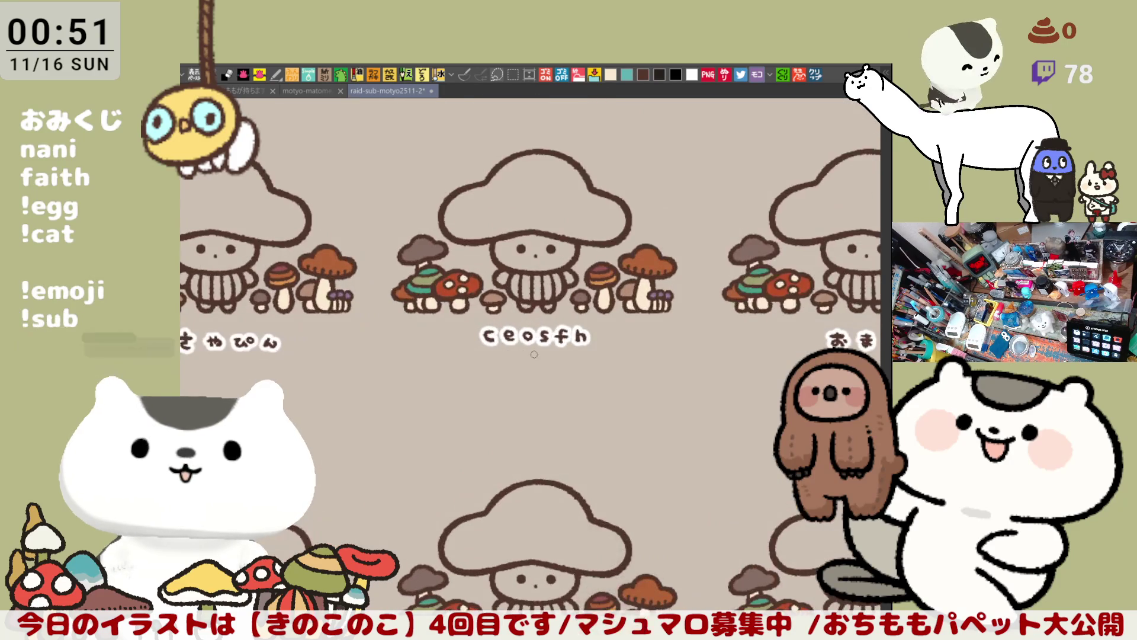
left_click_drag(534, 355, 681, 409)
scroll(371, 348, "up", 4)
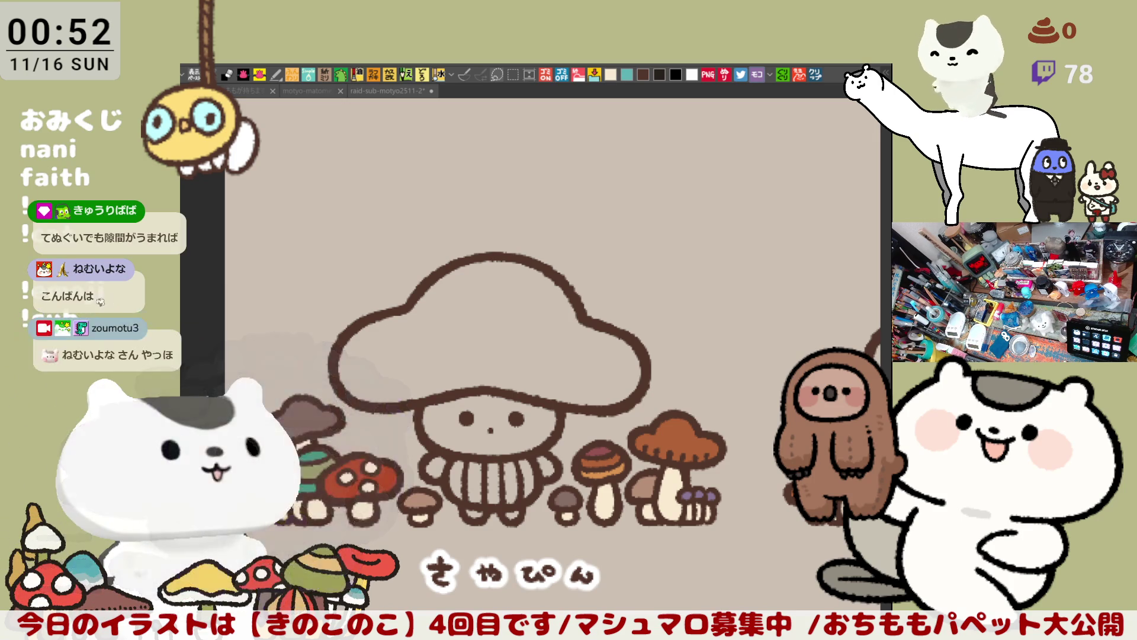
scroll(581, 484, "up", 3)
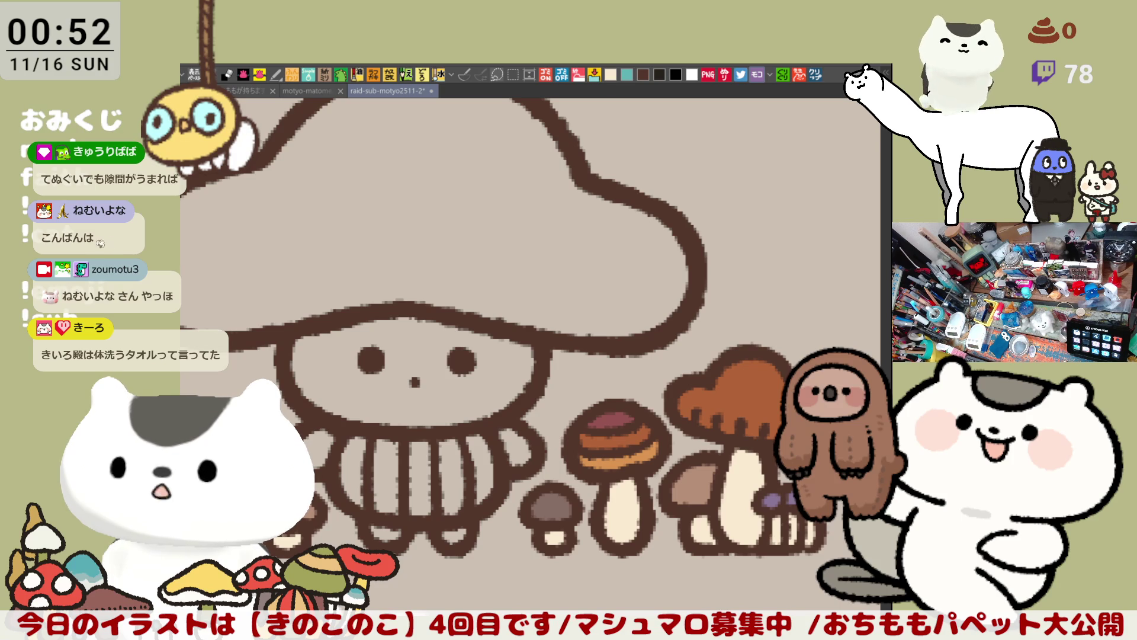
key("Delete")
left_click_drag(523, 558, 675, 473)
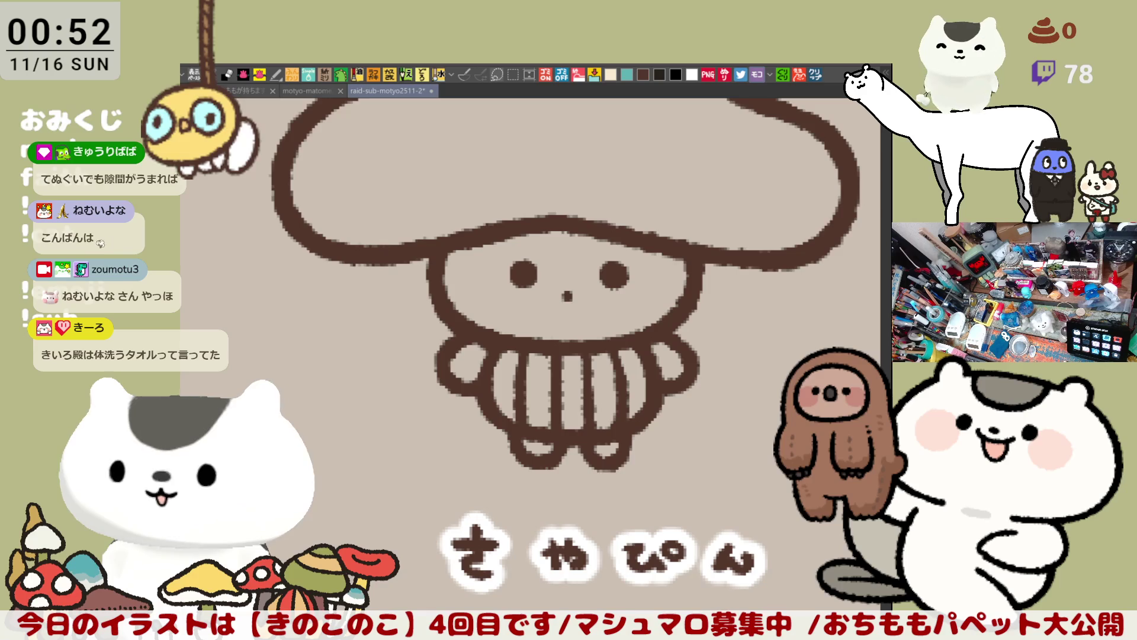
scroll(631, 391, "up", 5)
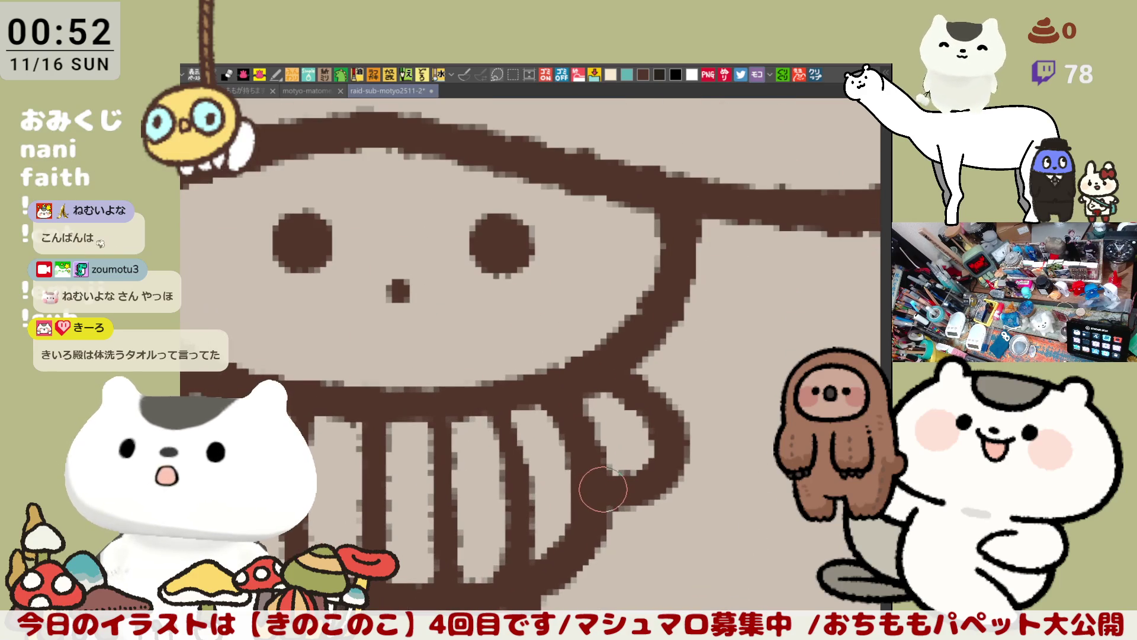
scroll(603, 489, "down", 2)
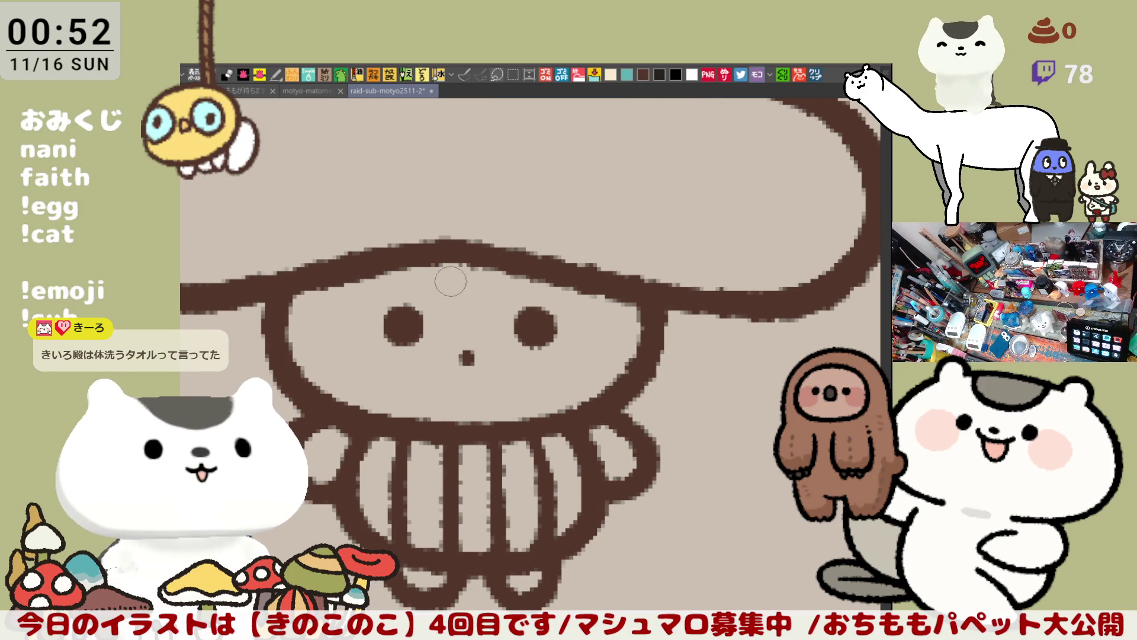
Draw a rounded fringe loop under the cap line, redrawing it several times
mouse_move(423, 255)
left_mouse_down()
mouse_move(491, 308)
mouse_move(432, 300)
mouse_move(513, 299)
left_mouse_up()
key("ctrl+z")
key("ctrl+z")
mouse_move(414, 267)
left_mouse_down()
mouse_move(509, 288)
mouse_move(520, 266)
left_mouse_up()
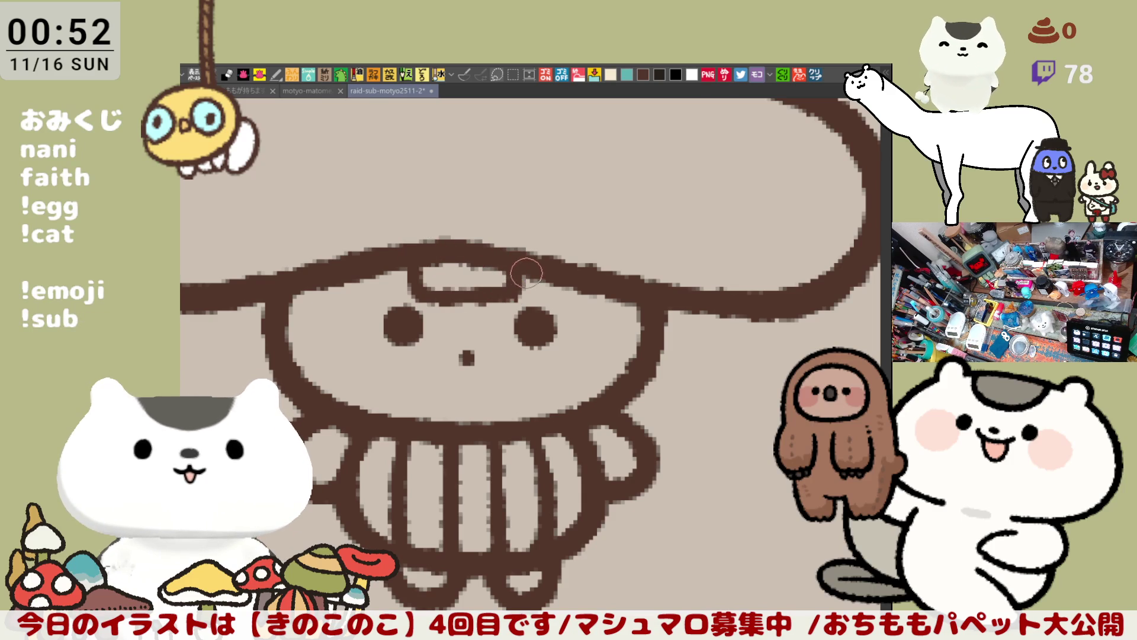
key("ctrl+z")
left_click_drag(415, 279, 484, 291)
key("ctrl+z")
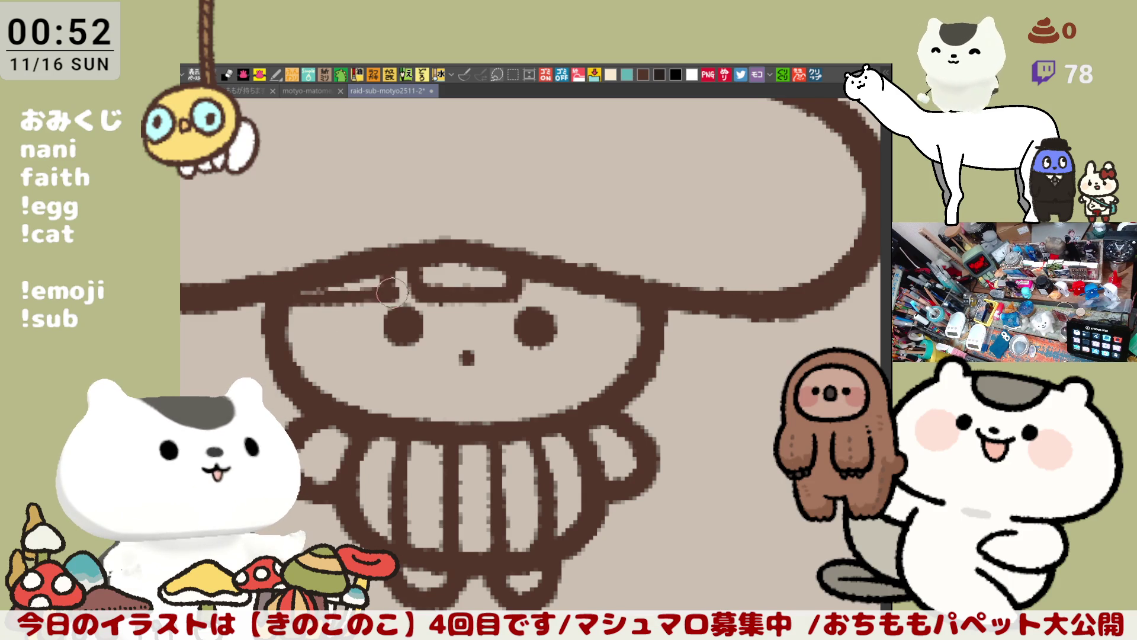
Paint a pale stroke along the underside of the brim, extending it both ways
left_click_drag(273, 297, 386, 289)
key("ctrl+z")
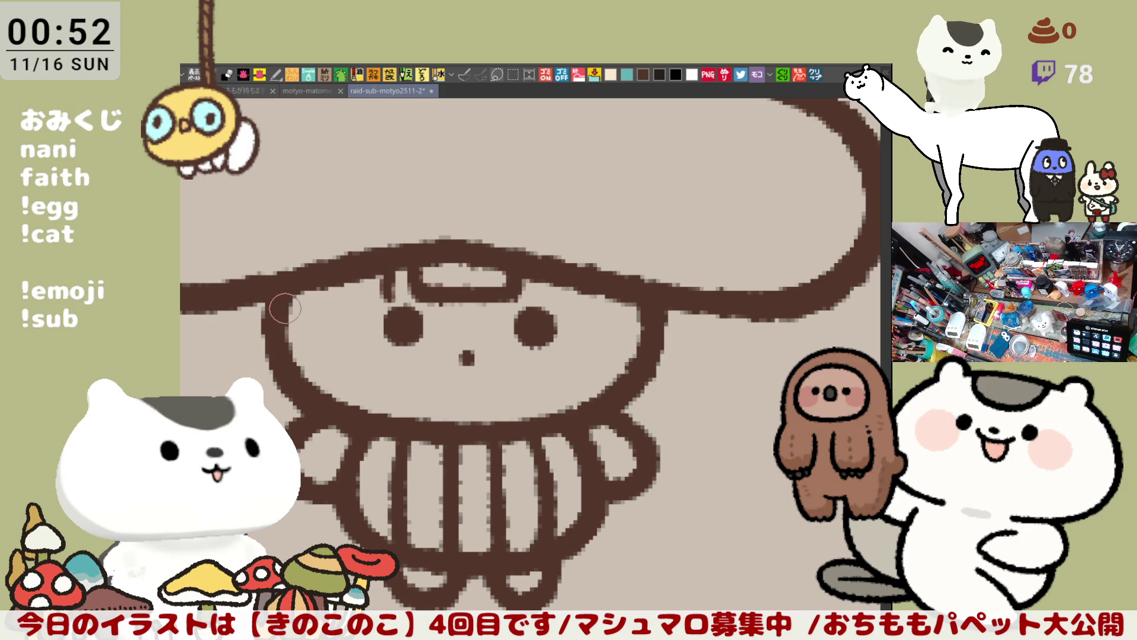
left_click_drag(293, 295, 375, 295)
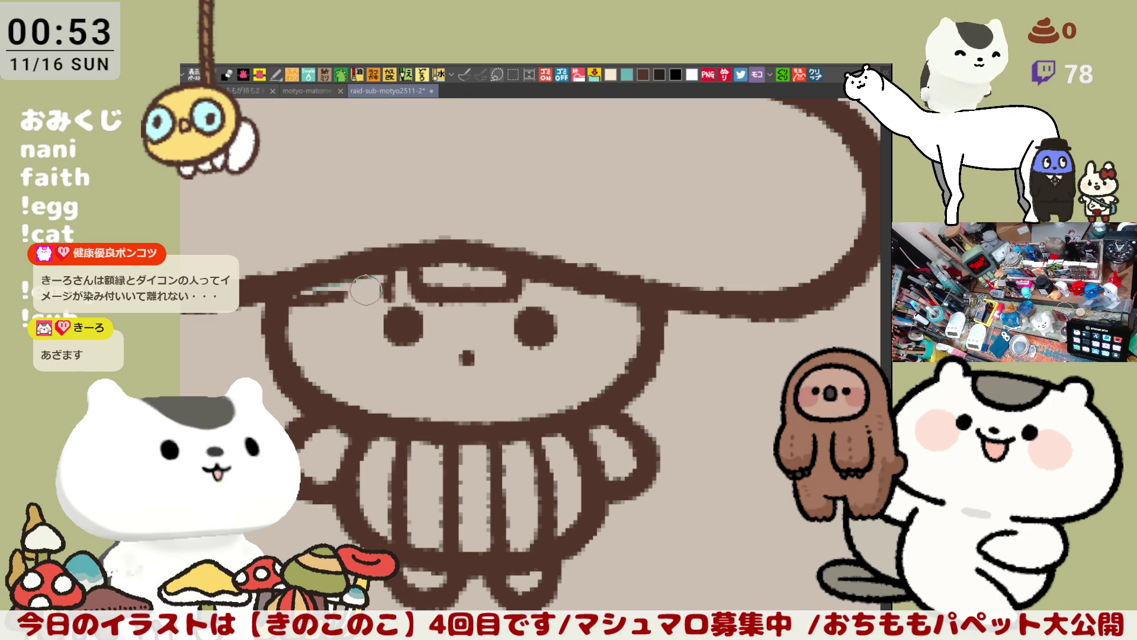
left_click_drag(289, 310, 385, 293)
mouse_move(294, 308)
left_mouse_down()
mouse_move(332, 290)
mouse_move(279, 311)
mouse_move(369, 280)
left_mouse_up()
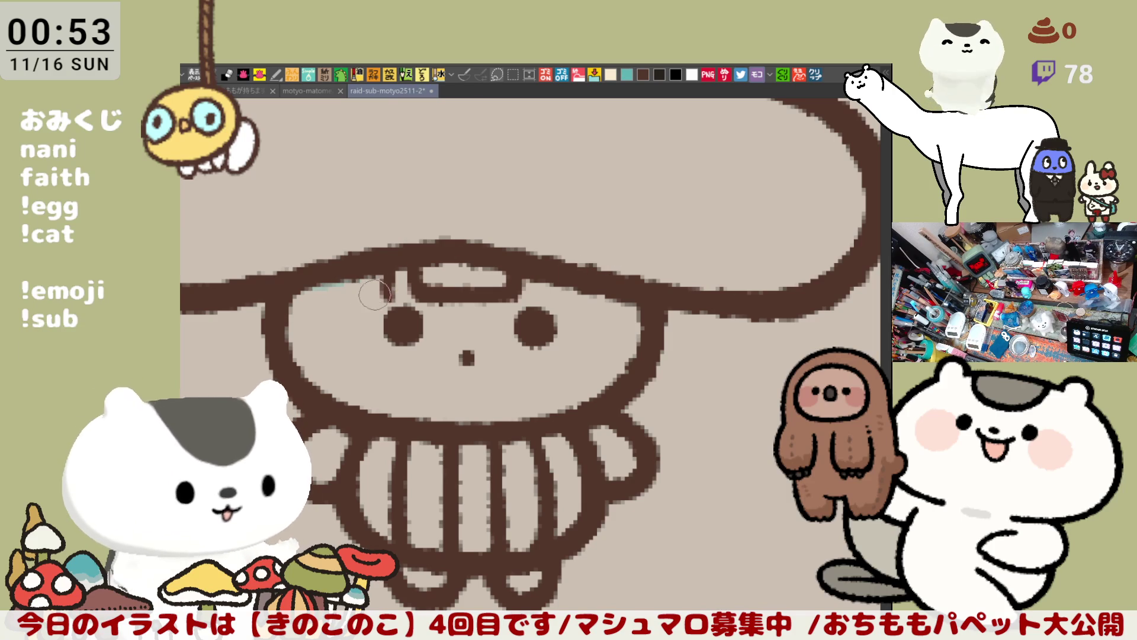
Shade the brim's underside from the left eye across to the right eye
mouse_move(316, 290)
left_mouse_down()
mouse_move(394, 274)
mouse_move(284, 303)
mouse_move(370, 299)
mouse_move(302, 289)
mouse_move(385, 279)
mouse_move(302, 293)
mouse_move(373, 281)
mouse_move(385, 296)
left_mouse_up()
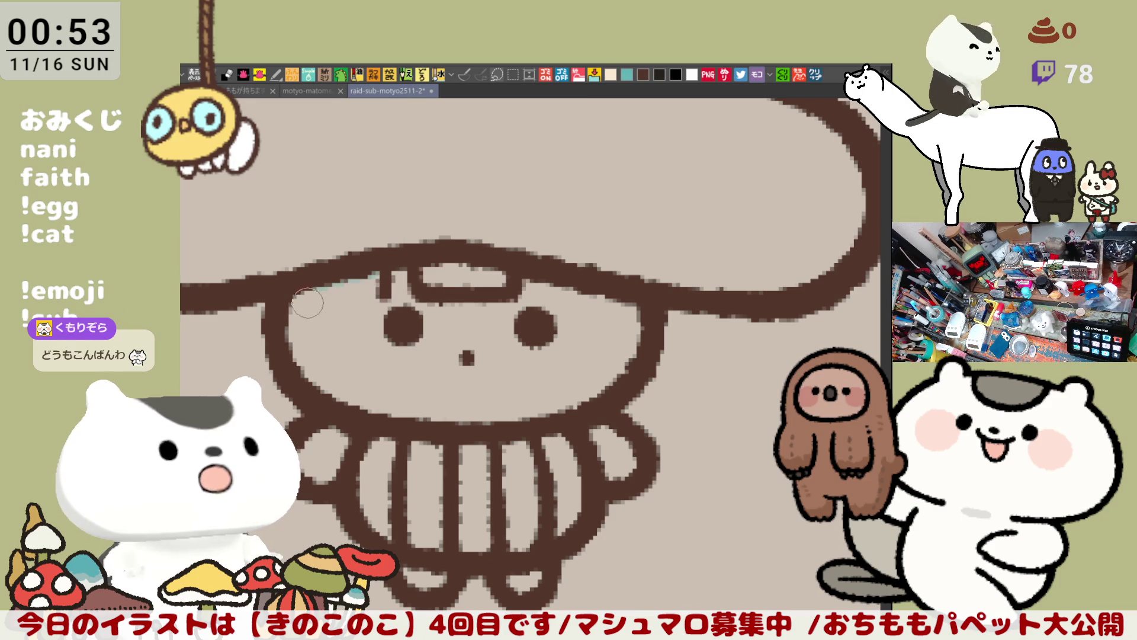
mouse_move(315, 303)
left_mouse_down()
mouse_move(379, 281)
mouse_move(294, 296)
mouse_move(457, 286)
mouse_move(326, 307)
mouse_move(439, 282)
mouse_move(414, 290)
left_mouse_up()
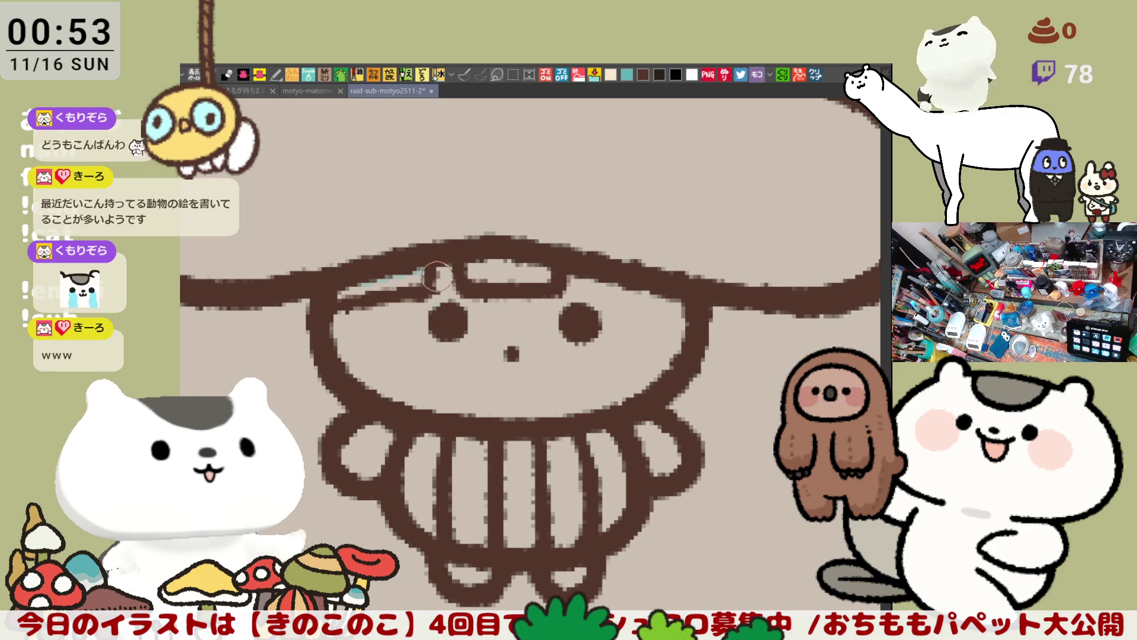
mouse_move(438, 284)
left_mouse_down()
mouse_move(418, 283)
mouse_move(436, 260)
left_mouse_up()
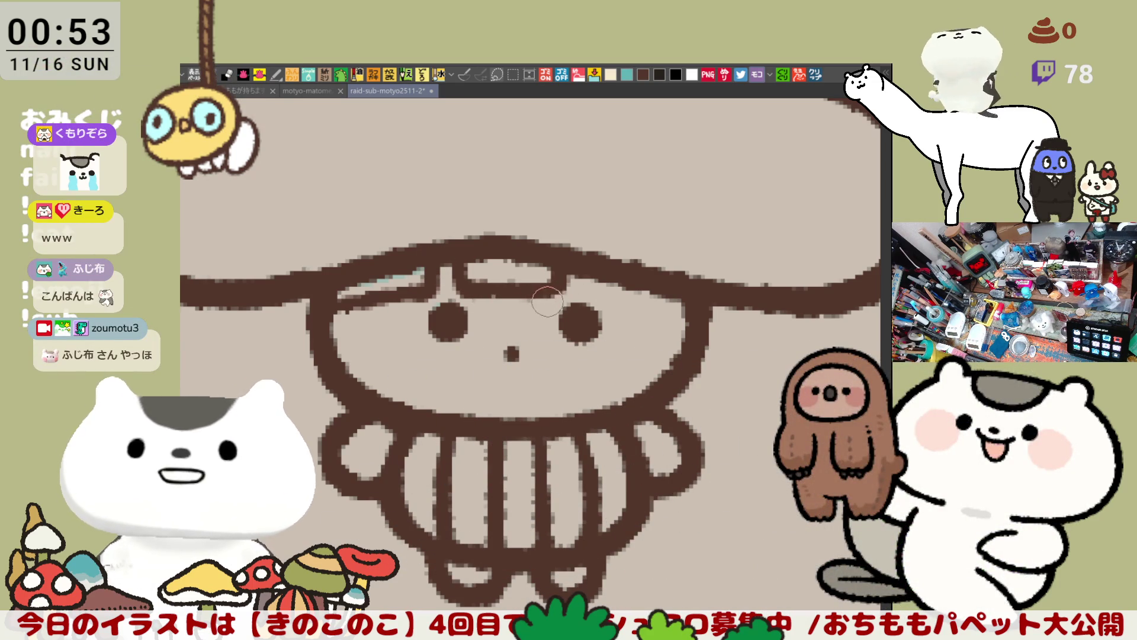
mouse_move(353, 298)
left_mouse_down()
mouse_move(391, 290)
mouse_move(337, 305)
mouse_move(401, 292)
left_mouse_up()
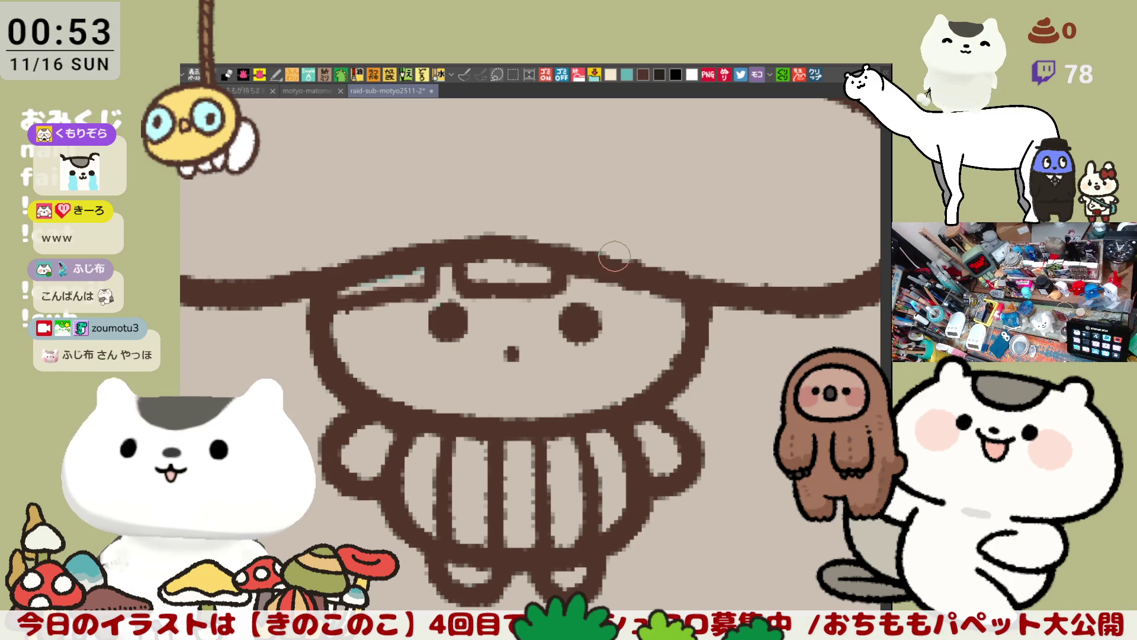
left_click_drag(578, 279, 657, 291)
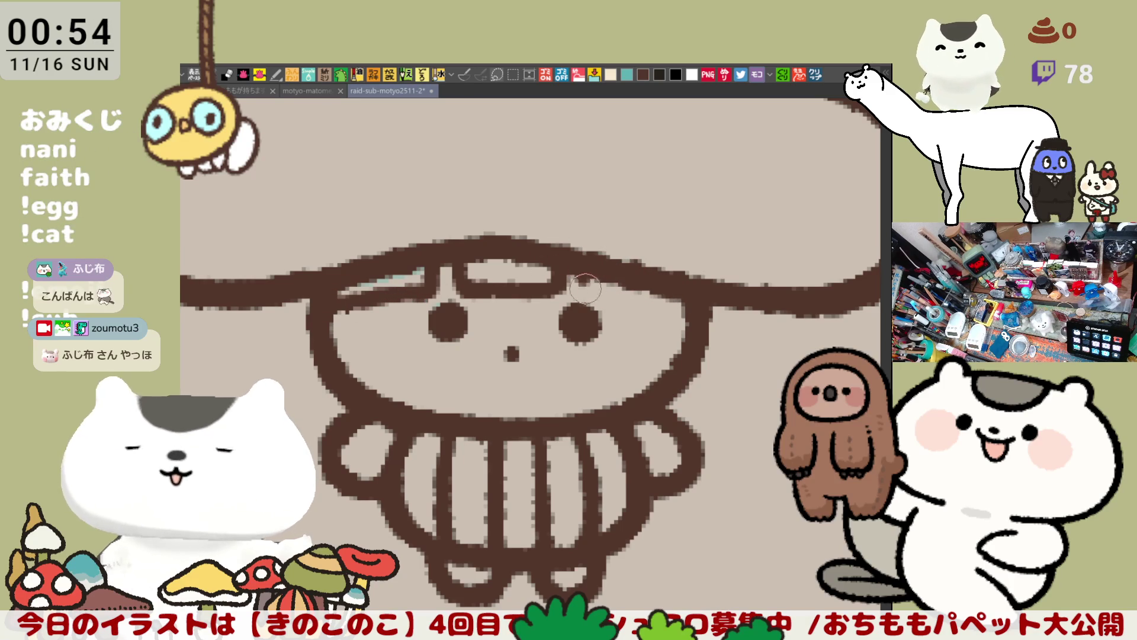
mouse_move(587, 379)
left_mouse_down()
mouse_move(627, 324)
mouse_move(622, 312)
left_mouse_up()
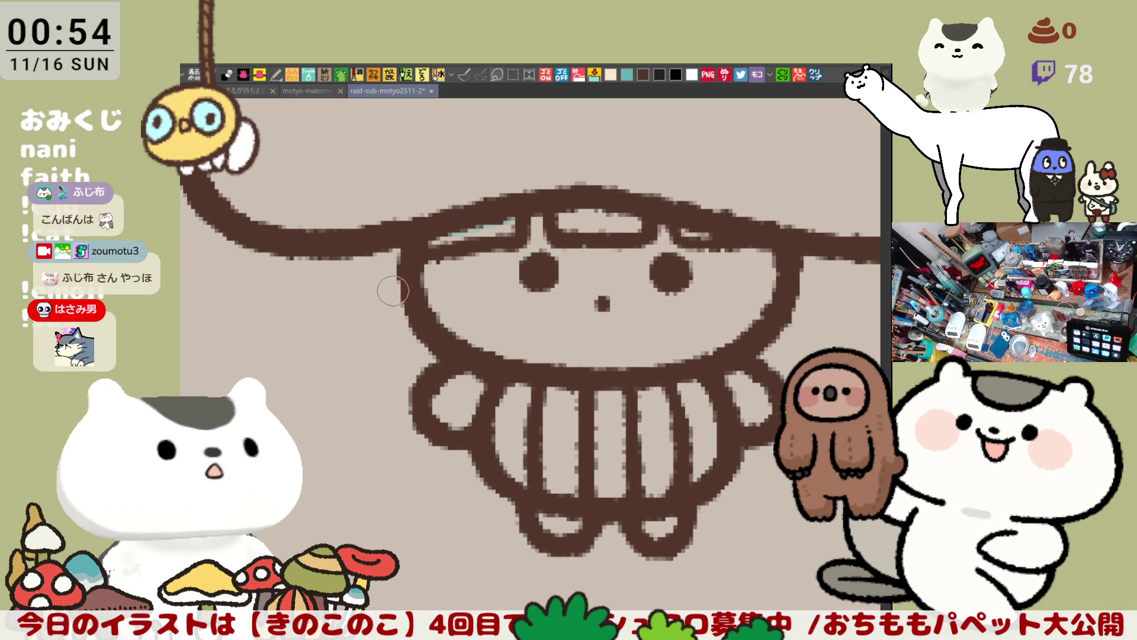
Draw the long side hair curve down-left from the brim, retrying it several times
left_click_drag(352, 232, 350, 322)
key("ctrl+z")
left_click_drag(356, 249, 373, 434)
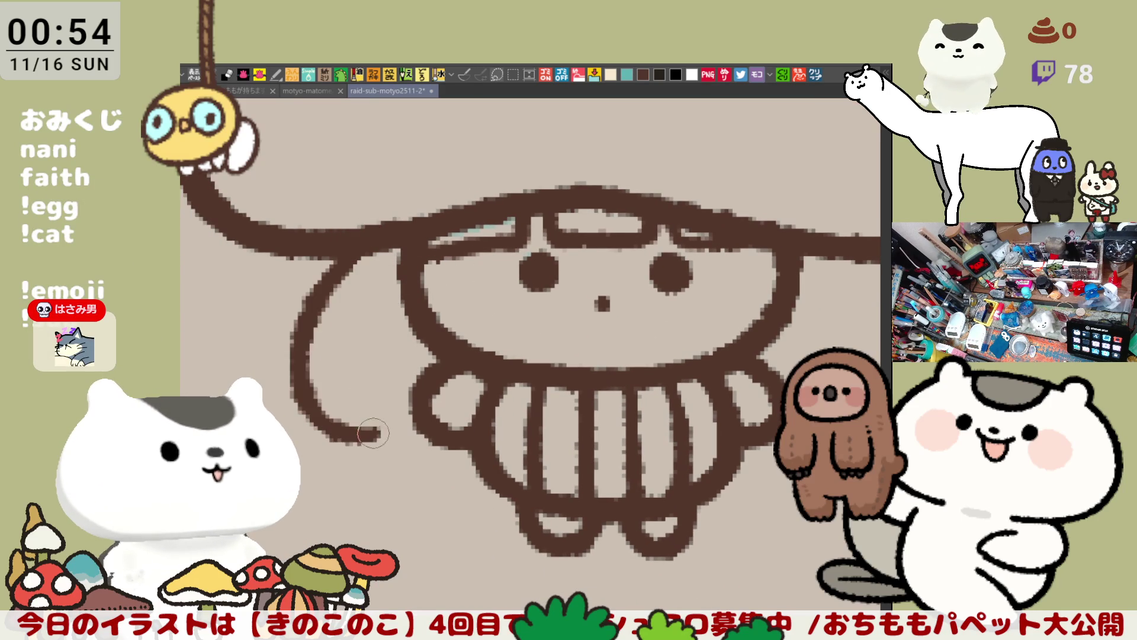
key("ctrl+z")
left_click_drag(350, 241, 389, 468)
key("ctrl+z")
left_click_drag(350, 237, 403, 460)
key("ctrl+z")
mouse_move(352, 240)
left_mouse_down()
mouse_move(300, 338)
mouse_move(390, 465)
mouse_move(460, 476)
left_mouse_up()
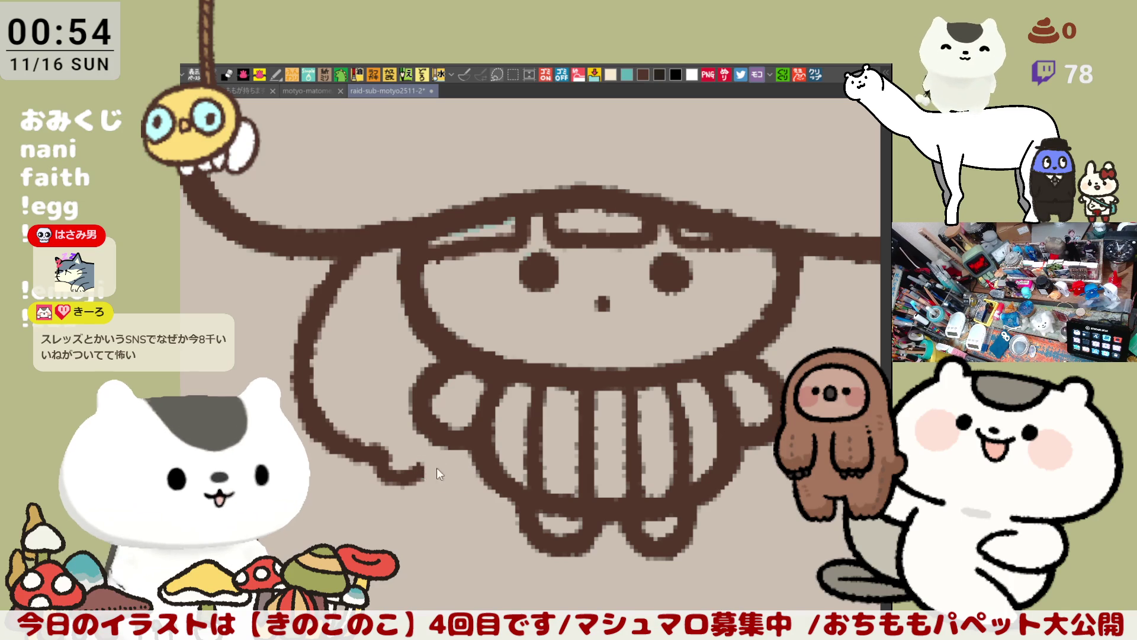
key("ctrl+z")
mouse_move(415, 462)
left_mouse_down()
mouse_move(461, 482)
mouse_move(497, 481)
mouse_move(424, 468)
mouse_move(493, 477)
left_mouse_up()
key("ctrl+z")
key("ctrl+z")
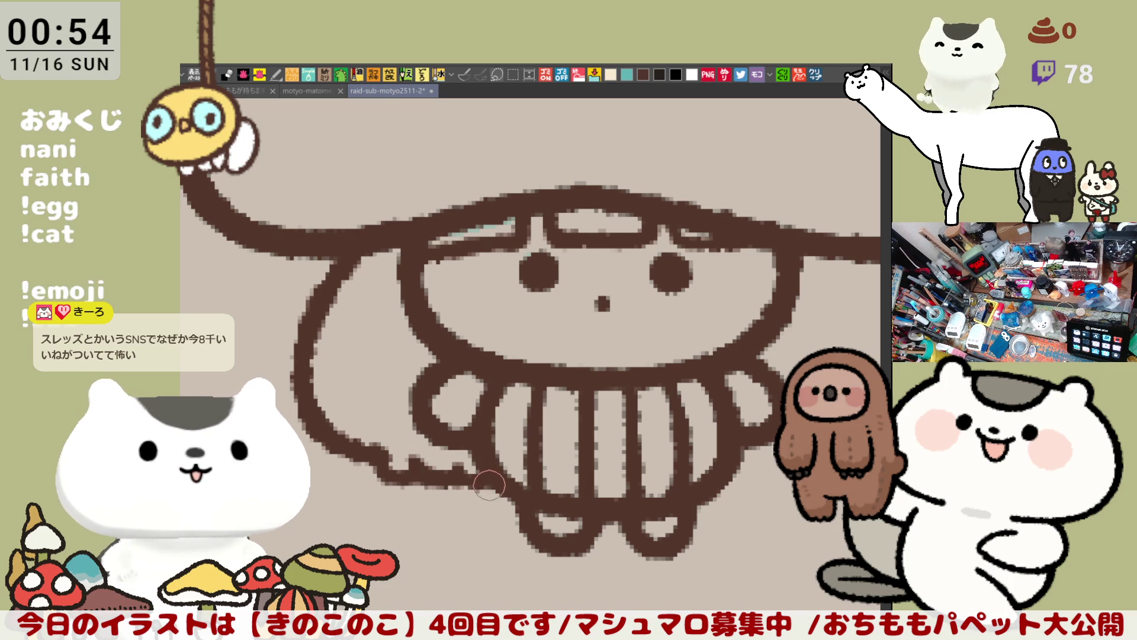
Flip the canvas view horizontally and retry the diagonal hair stroke from the brim
scroll(489, 485, "right", 5)
scroll(495, 437, "down", 1)
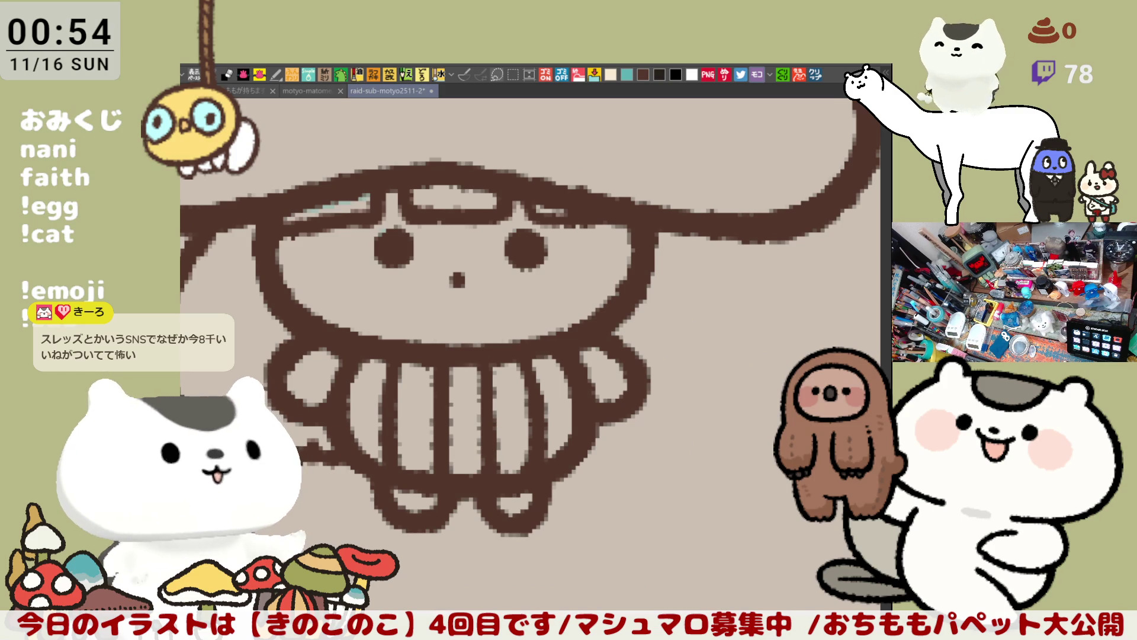
scroll(515, 371, "left", 2)
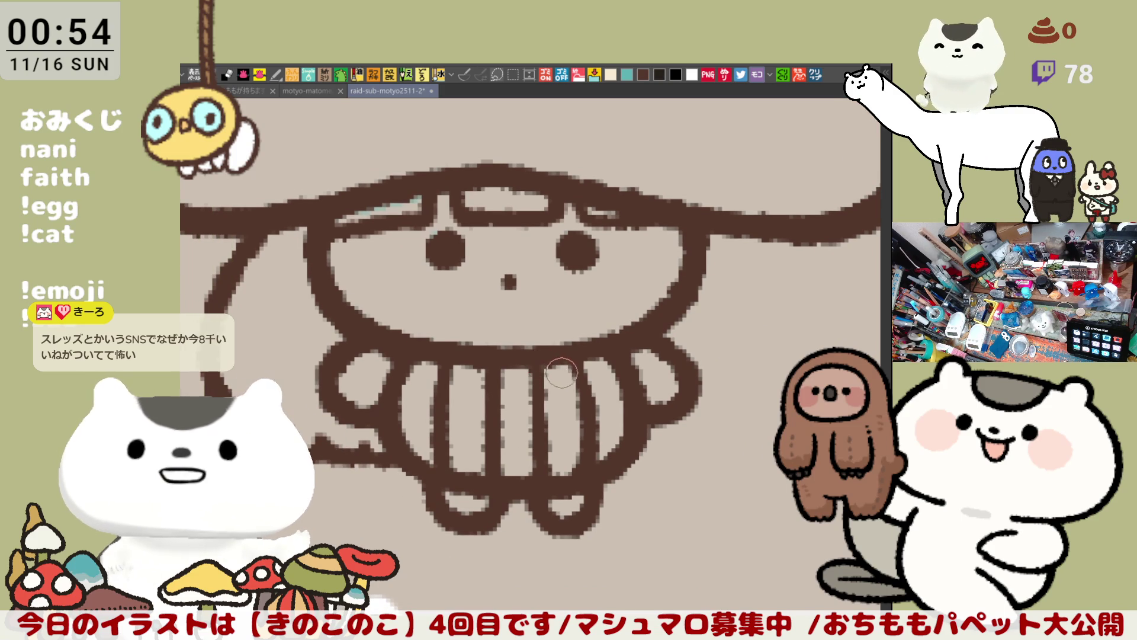
key("h")
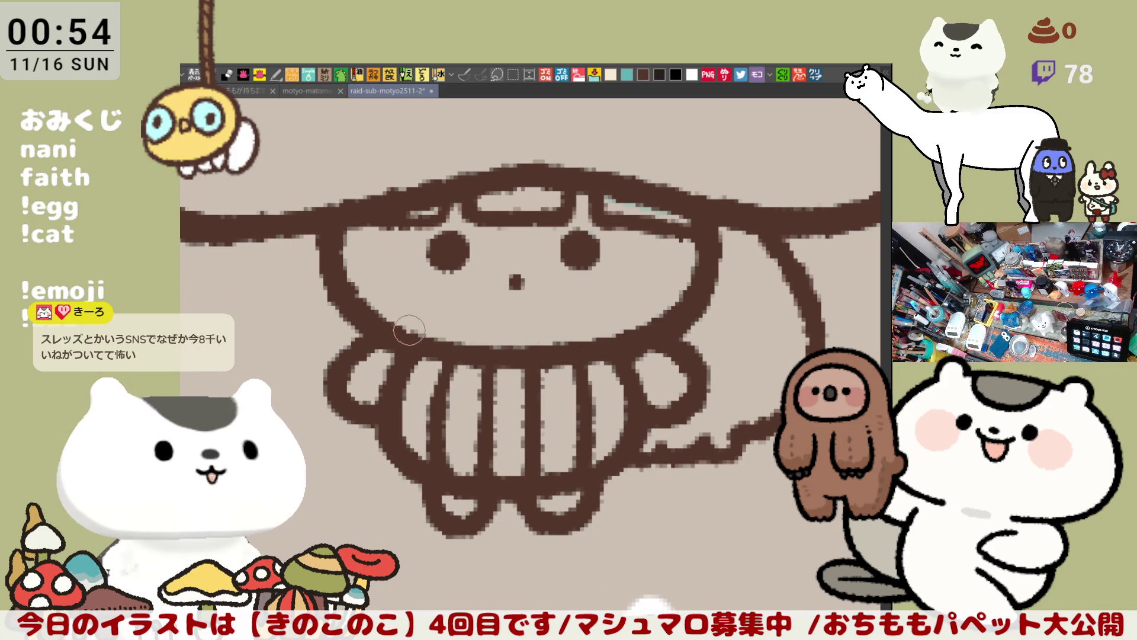
scroll(407, 328, "left", 2)
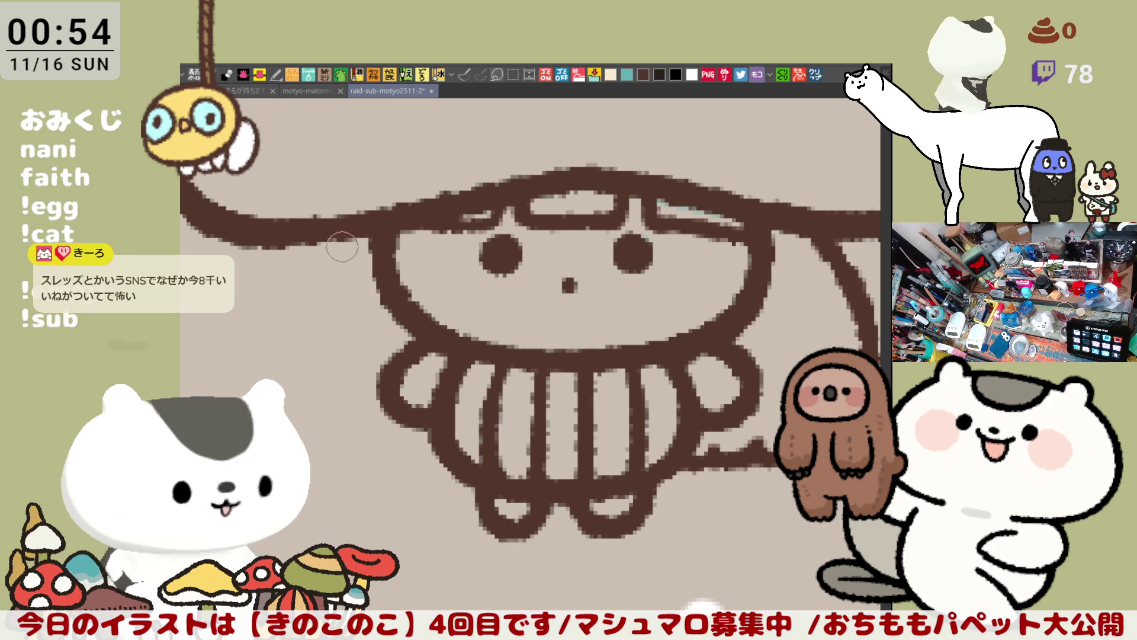
left_click_drag(323, 244, 296, 306)
key("ctrl+z")
left_click_drag(334, 243, 281, 307)
key("ctrl+z")
left_click_drag(335, 243, 282, 307)
key("ctrl+z")
Redraw the hair curve sweeping down to the skirt and refine its hooked end
mouse_move(323, 236)
left_mouse_down()
mouse_move(266, 338)
mouse_move(284, 399)
left_mouse_up()
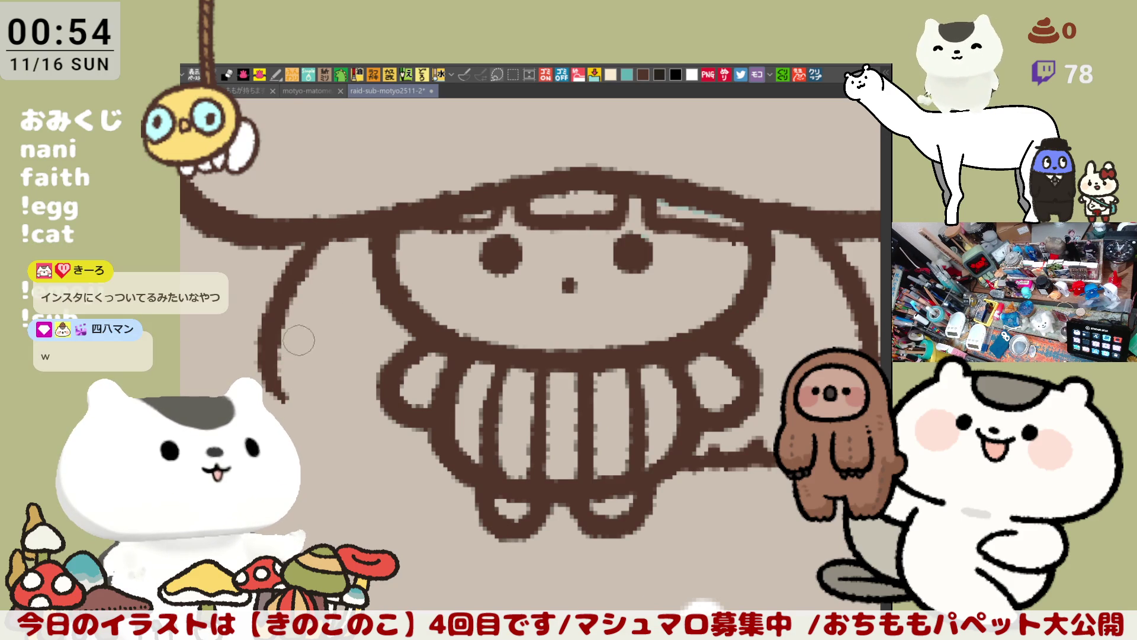
left_click_drag(271, 360, 347, 459)
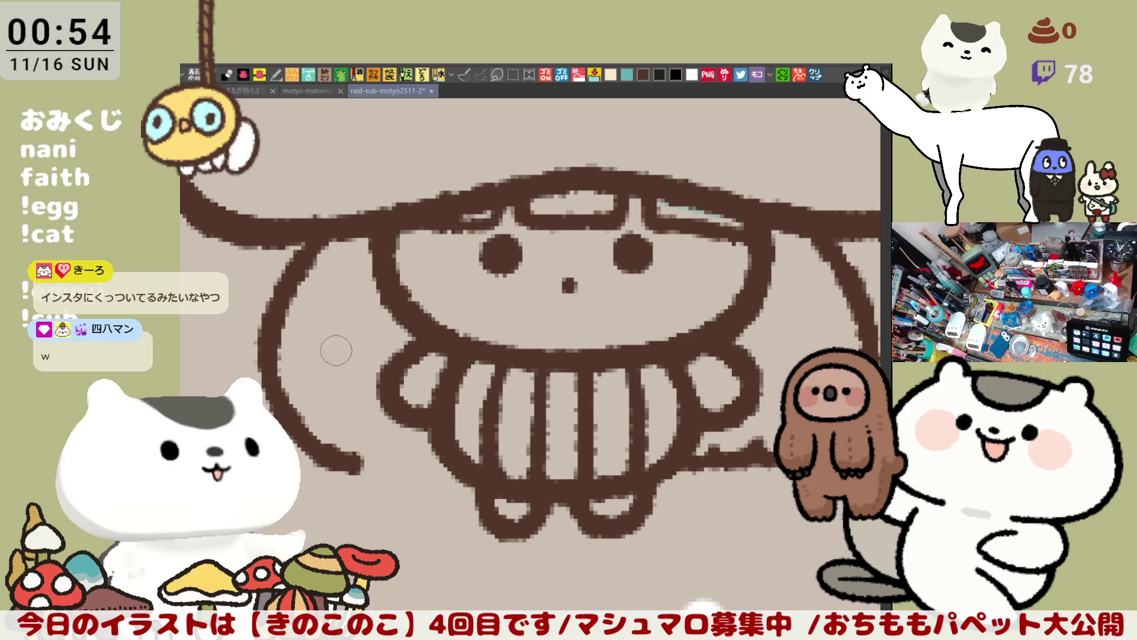
key("ctrl+z")
key("ctrl+z")
left_click_drag(317, 243, 278, 388)
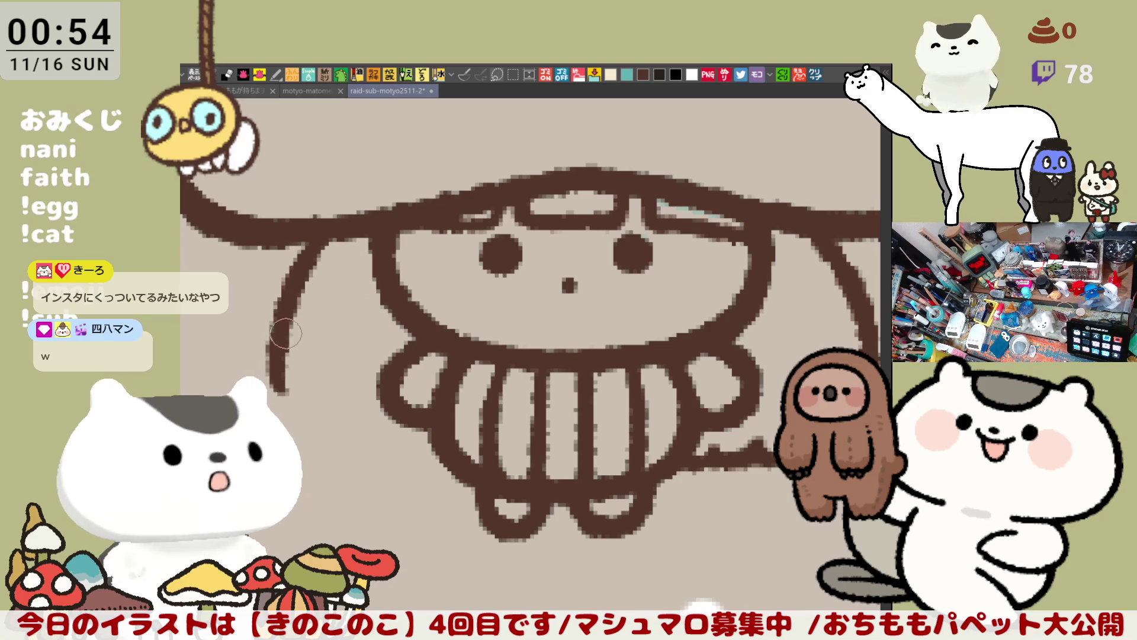
left_click_drag(279, 388, 364, 470)
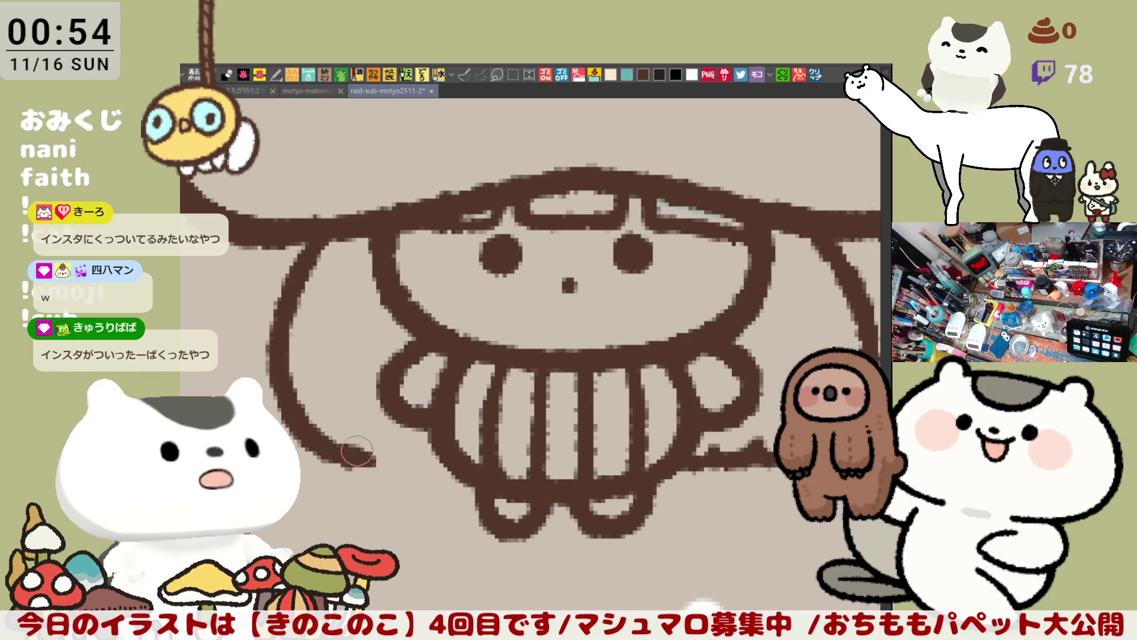
key("ctrl+z")
left_click_drag(338, 450, 407, 478)
key("ctrl+z")
key("ctrl+z")
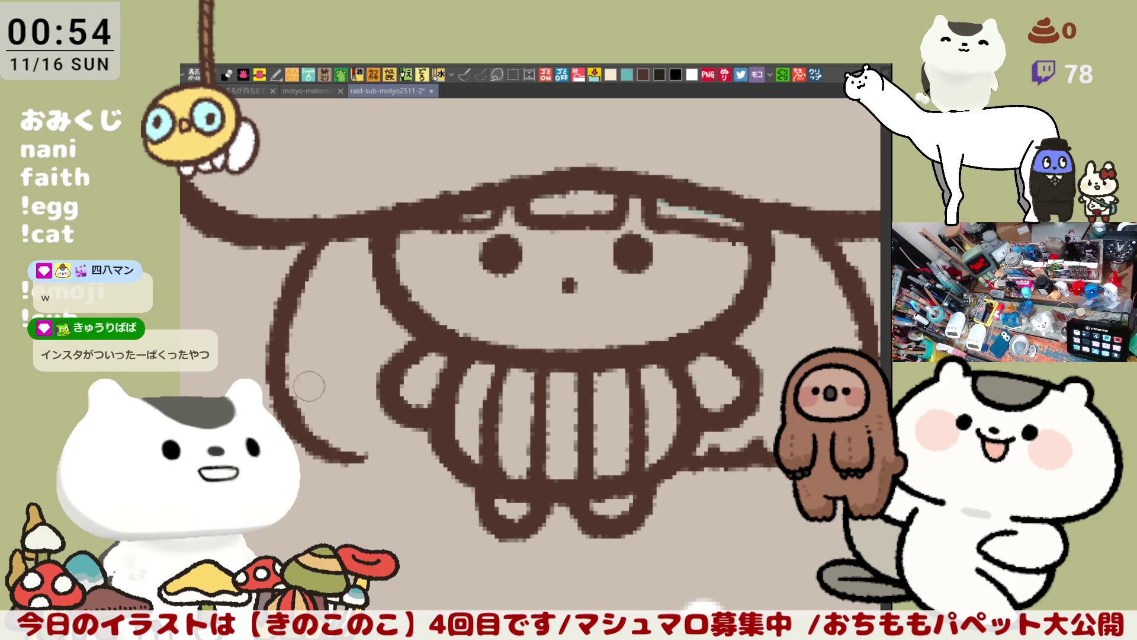
mouse_move(366, 457)
left_mouse_down()
mouse_move(382, 475)
mouse_move(410, 456)
left_mouse_up()
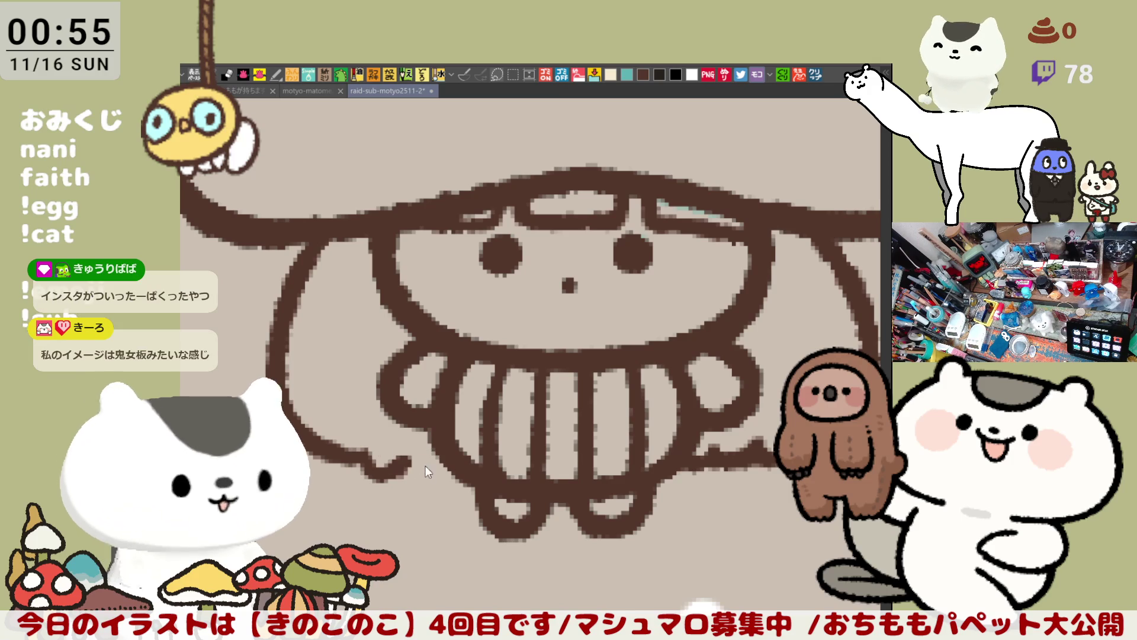
key("ctrl+z")
mouse_move(370, 468)
left_mouse_down()
mouse_move(398, 459)
mouse_move(462, 469)
left_mouse_up()
key("ctrl+z")
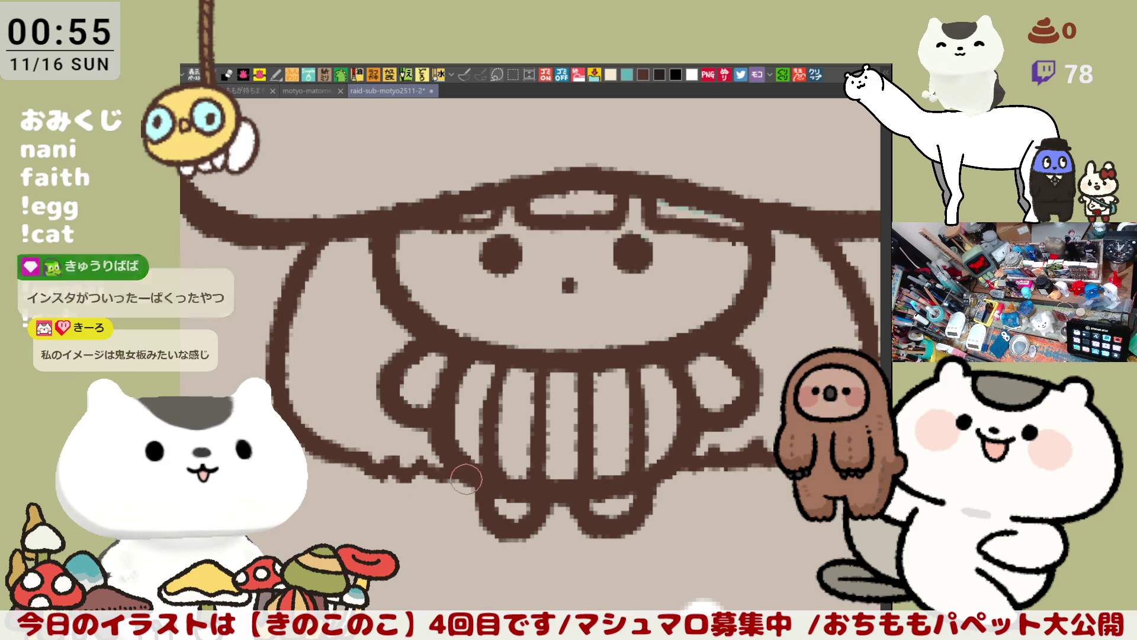
Check balance in the mirrored view, then retry the long left hair curve several times
key("h")
scroll(570, 496, "down", 5)
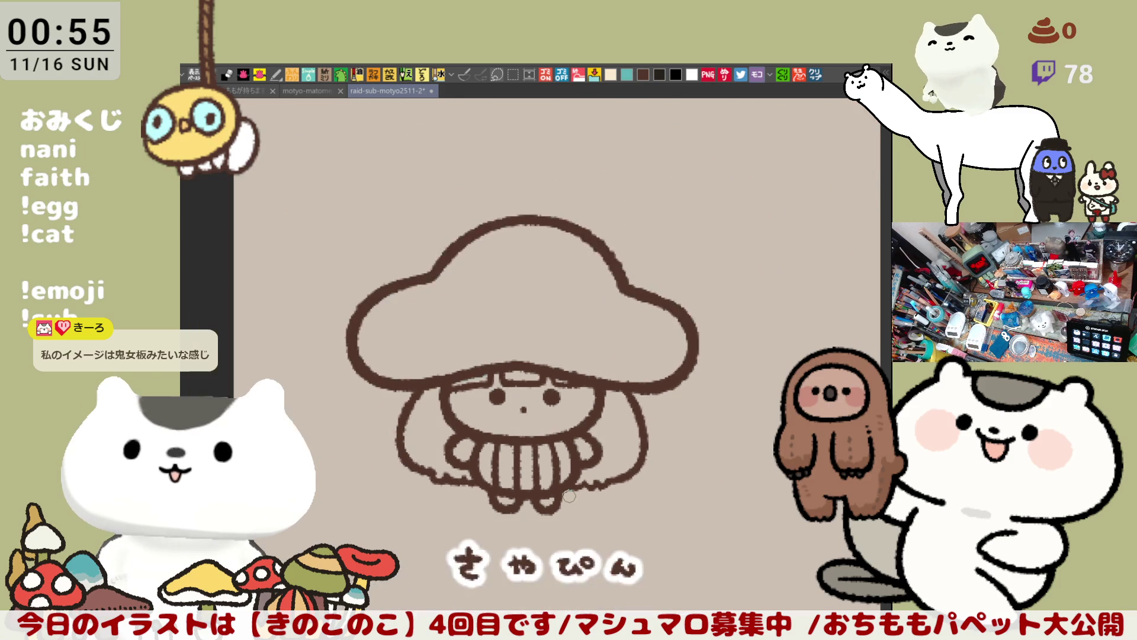
scroll(569, 496, "up", 2)
key("h")
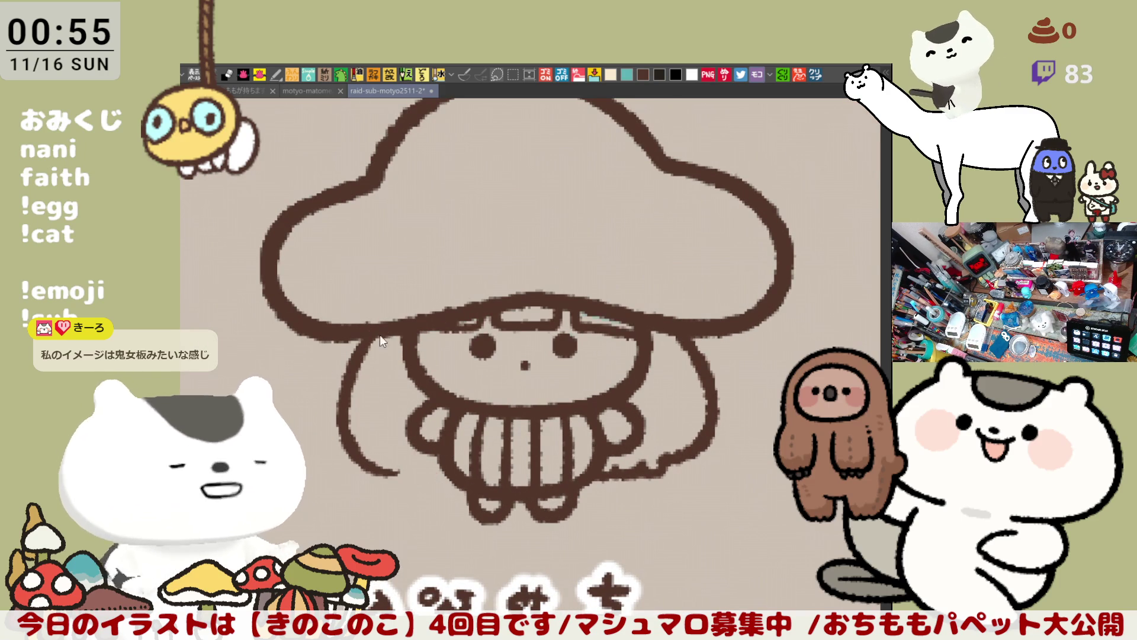
key("ctrl+z")
key("ctrl+z")
mouse_move(374, 341)
left_mouse_down()
mouse_move(364, 355)
mouse_move(388, 461)
left_mouse_up()
key("ctrl+z")
key("ctrl+z")
mouse_move(373, 336)
left_mouse_down()
mouse_move(362, 473)
mouse_move(389, 477)
mouse_move(362, 356)
mouse_move(385, 476)
left_mouse_up()
key("ctrl+z")
key("ctrl+z")
key("ctrl+z")
key("ctrl+z")
mouse_move(363, 342)
left_mouse_down()
mouse_move(338, 437)
mouse_move(398, 486)
mouse_move(437, 478)
left_mouse_up()
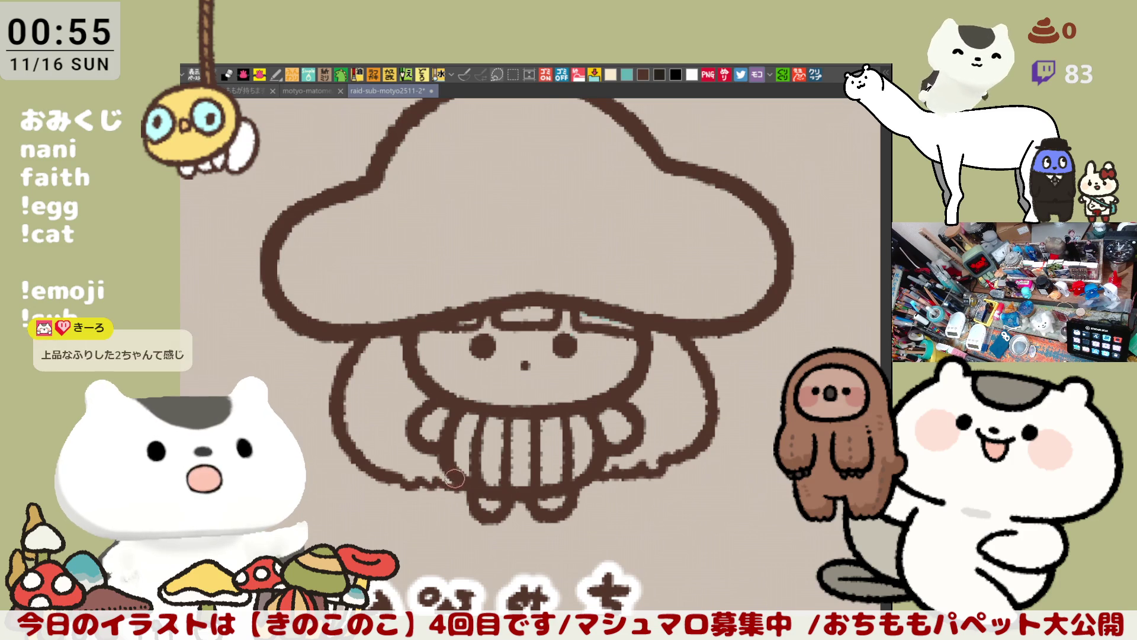
key("ctrl+z")
key("ctrl+z")
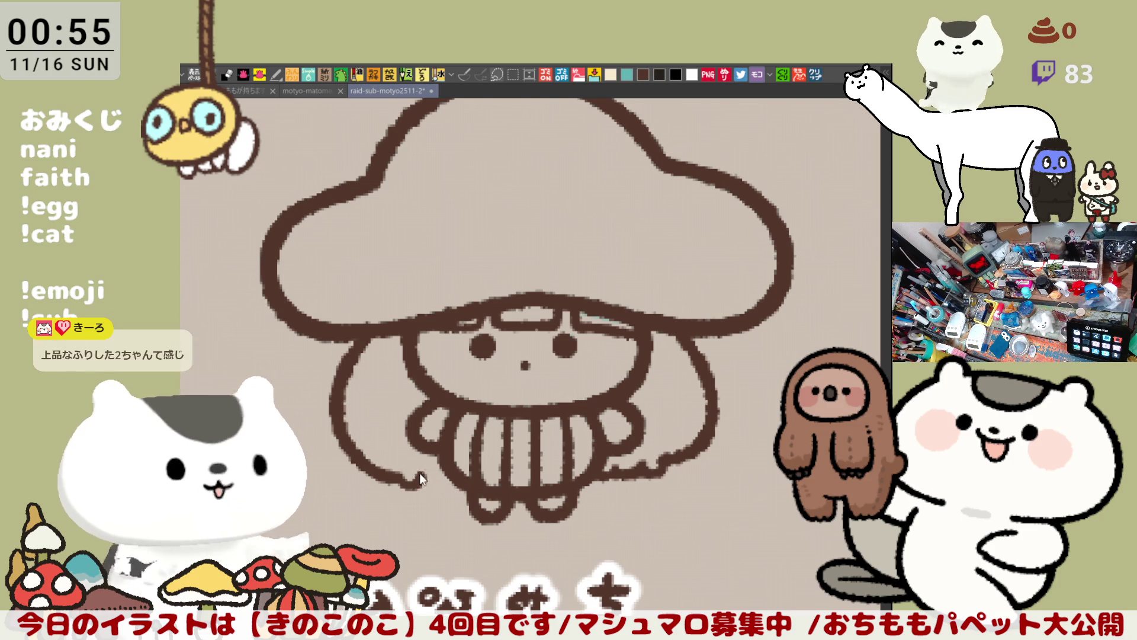
key("ctrl+z")
Draw the left hair curve down from under the brim and extend its end toward the skirt
left_click_drag(364, 338, 363, 462)
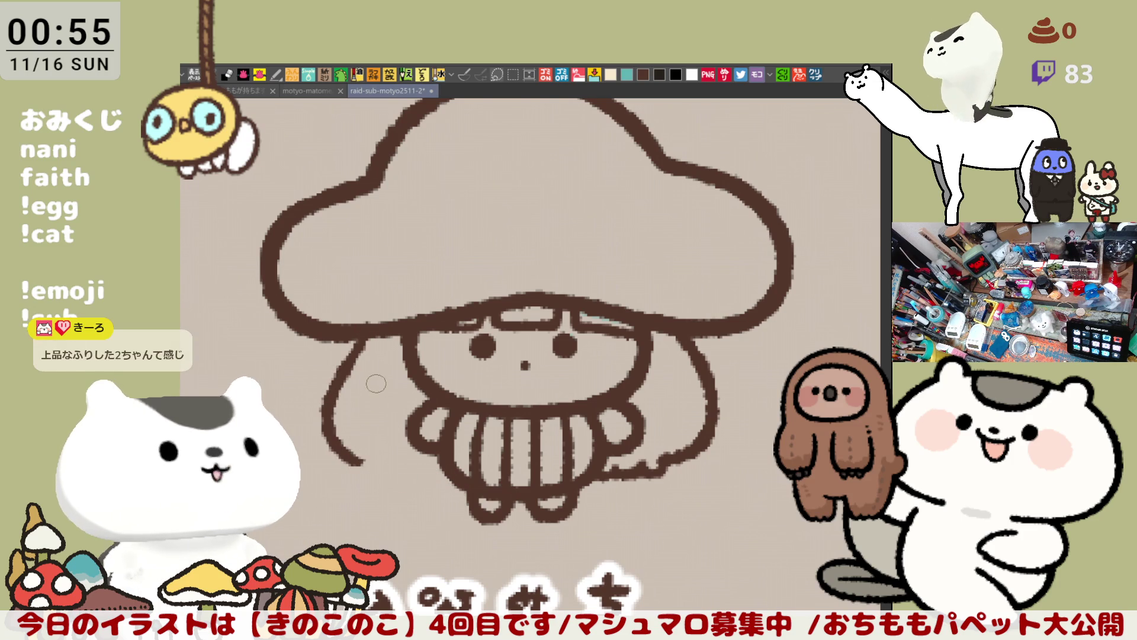
key("ctrl+z")
left_click_drag(360, 339, 359, 448)
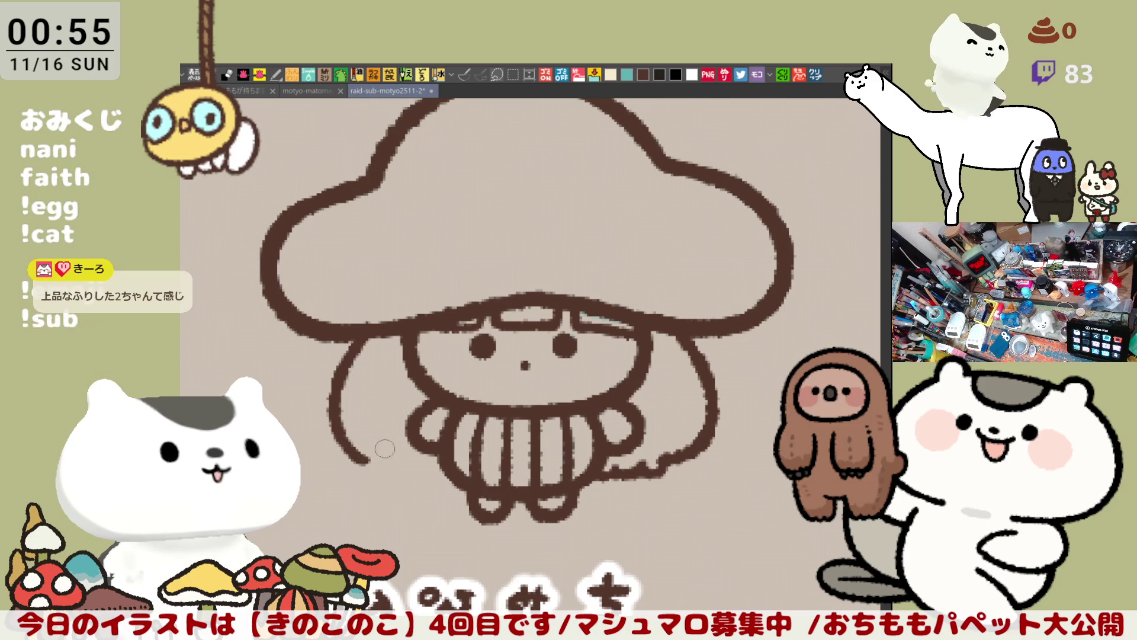
left_click_drag(347, 436, 418, 474)
key("ctrl+z")
left_click_drag(344, 435, 404, 472)
key("ctrl+z")
left_click_drag(347, 438, 412, 475)
key("ctrl+z")
mouse_move(343, 438)
left_mouse_down()
mouse_move(414, 478)
mouse_move(463, 480)
left_mouse_up()
key("ctrl+z")
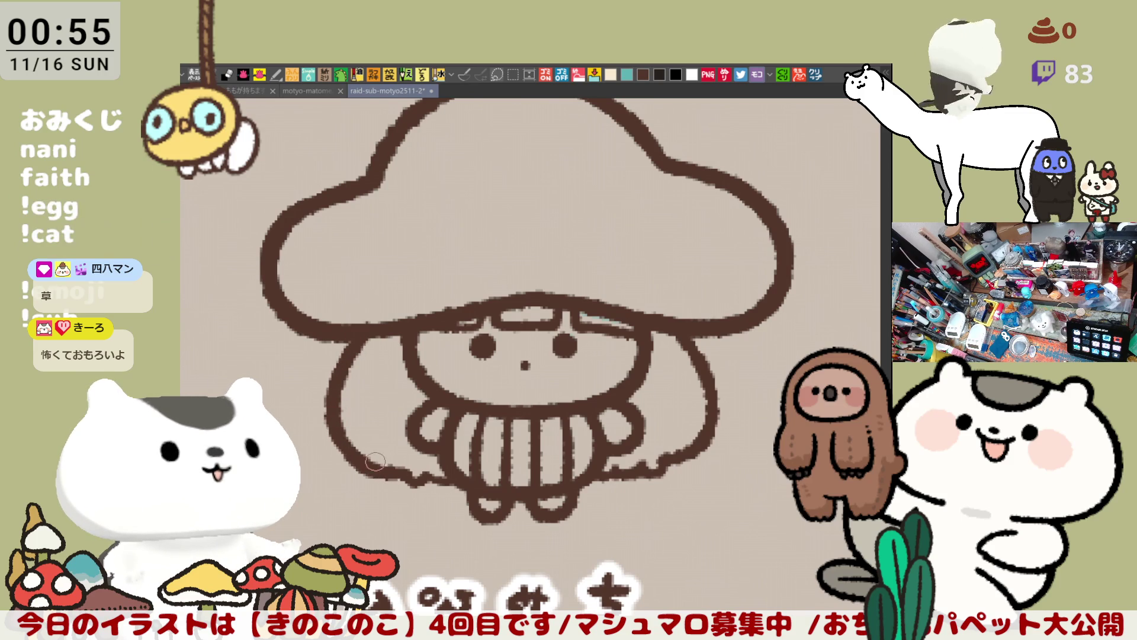
Ink the hair's bottom outline, thicken its lower right, and add a light-blue highlight under it
mouse_move(414, 474)
left_mouse_down()
mouse_move(454, 486)
mouse_move(490, 478)
left_mouse_up()
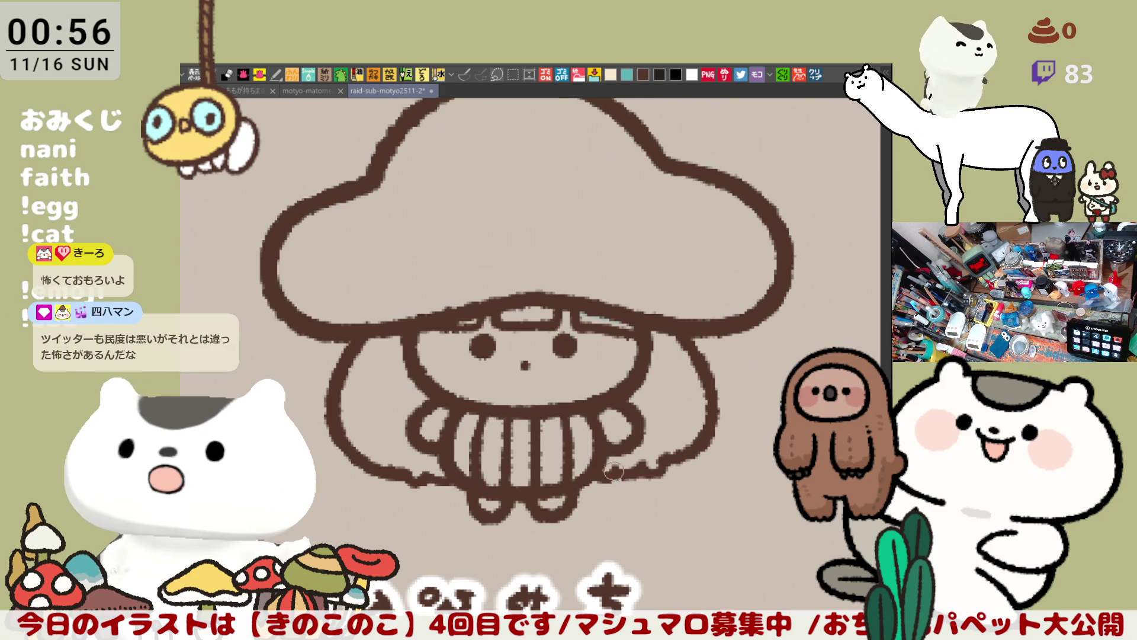
left_click_drag(635, 476, 680, 473)
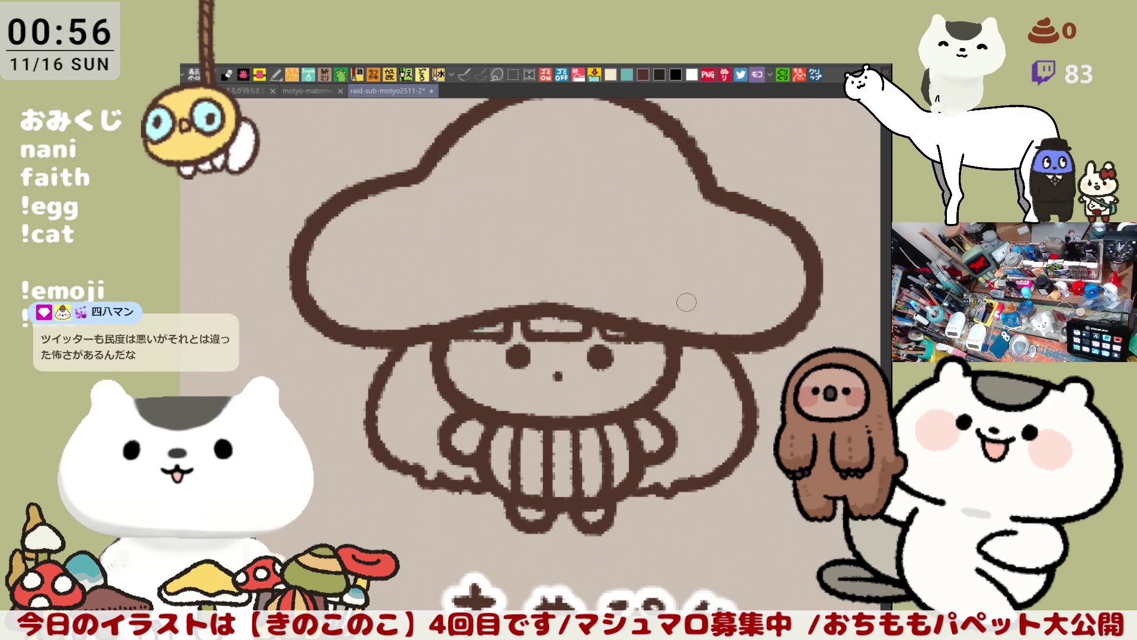
left_click_drag(632, 327, 605, 328)
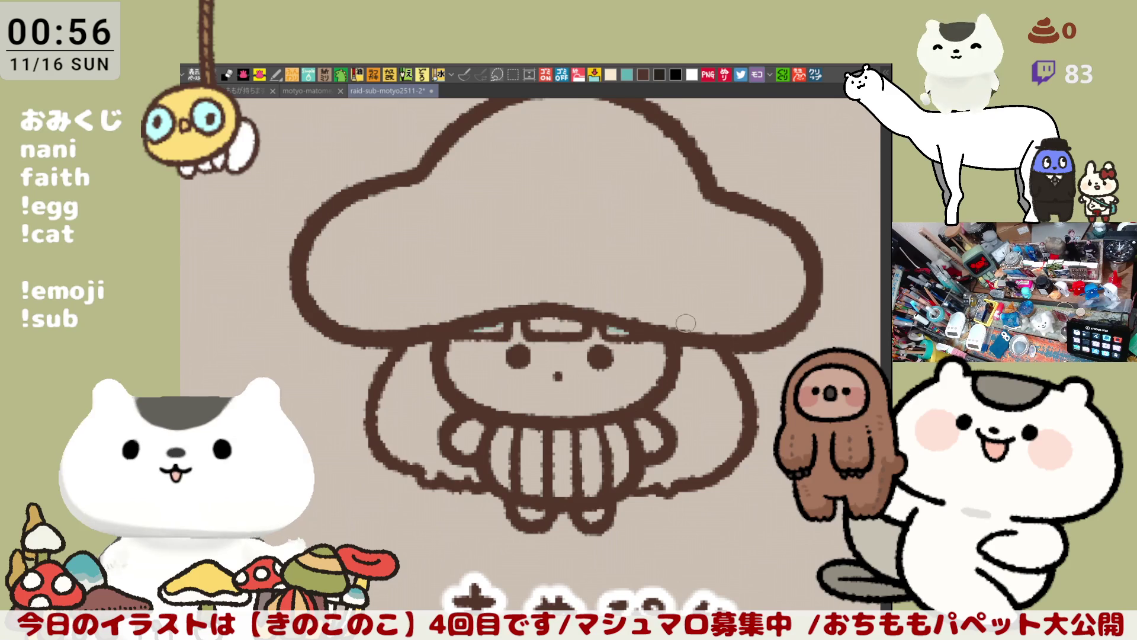
Touch up the left outline and save the card file
key("ctrl+s")
scroll(675, 316, "left", 3)
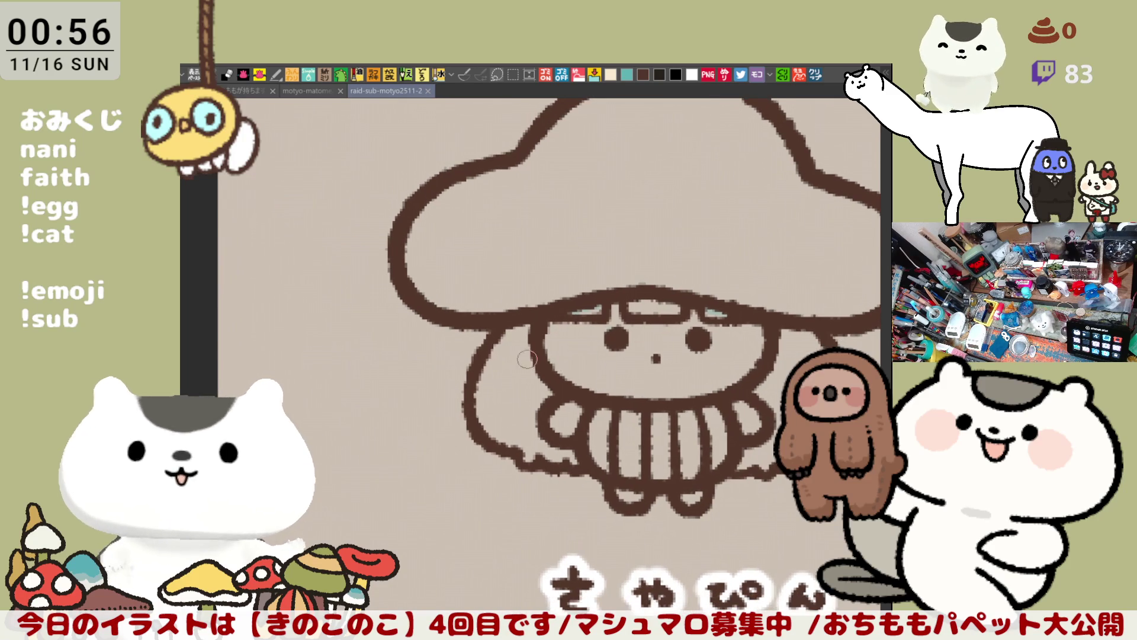
left_click_drag(468, 379, 477, 442)
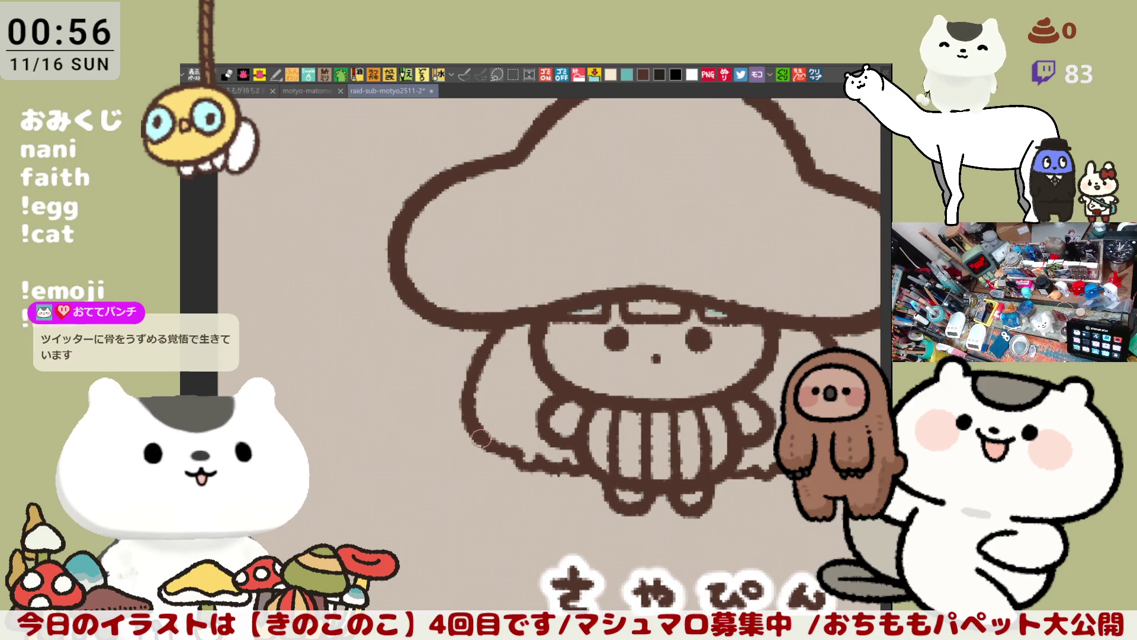
key("ctrl+s")
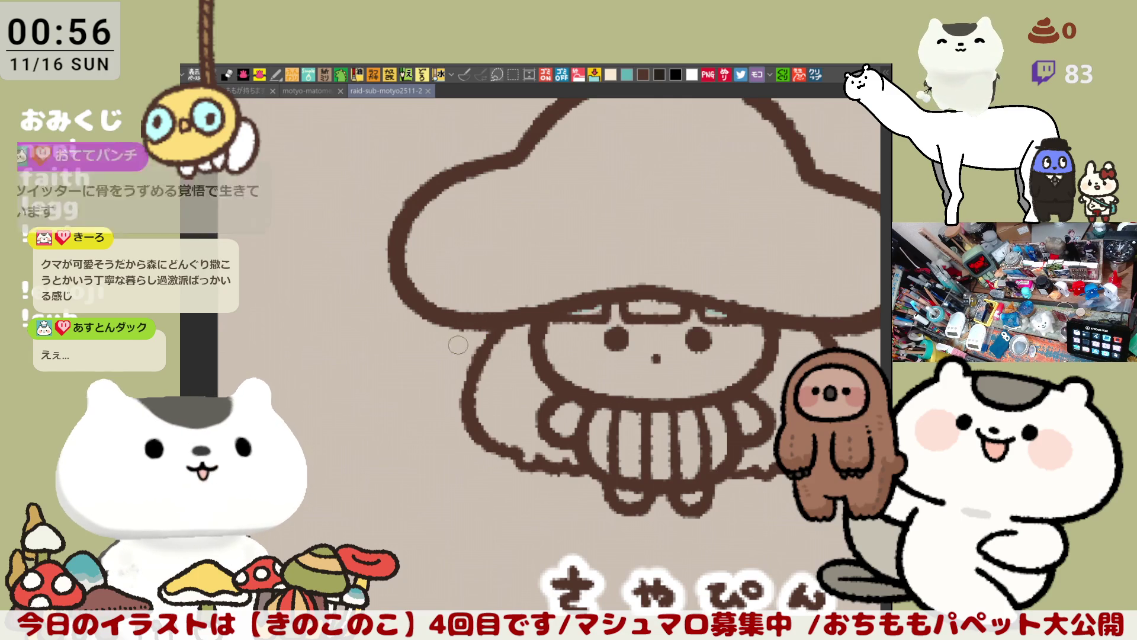
Try strokes along the stem's left outline, undoing the unsatisfying ones
left_click_drag(477, 320, 453, 406)
key("ctrl+z")
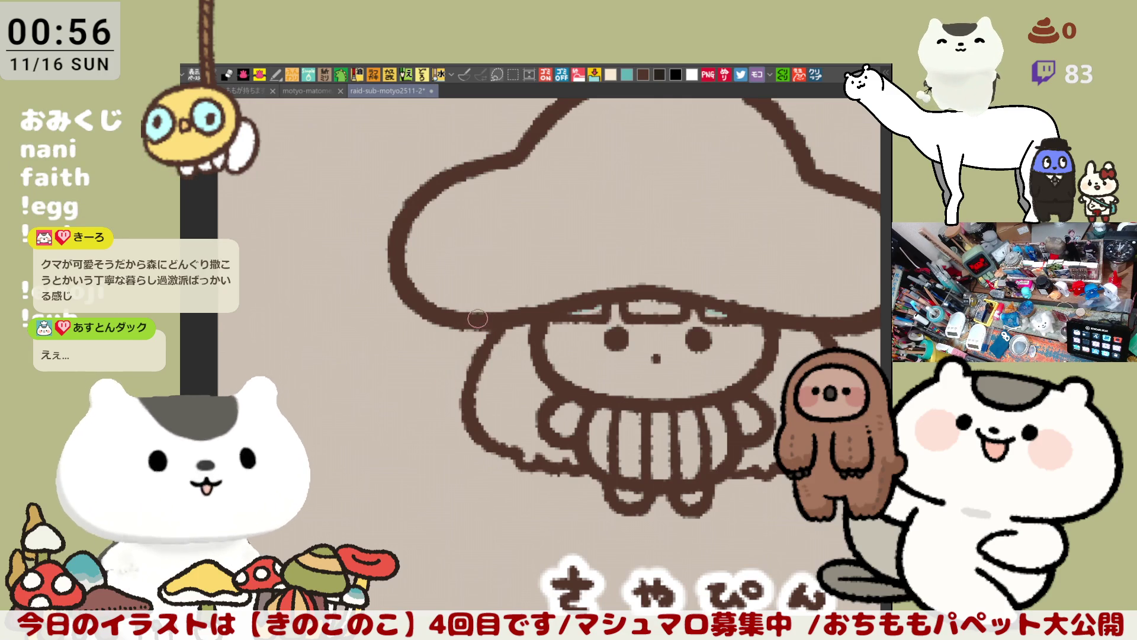
left_click_drag(477, 319, 456, 424)
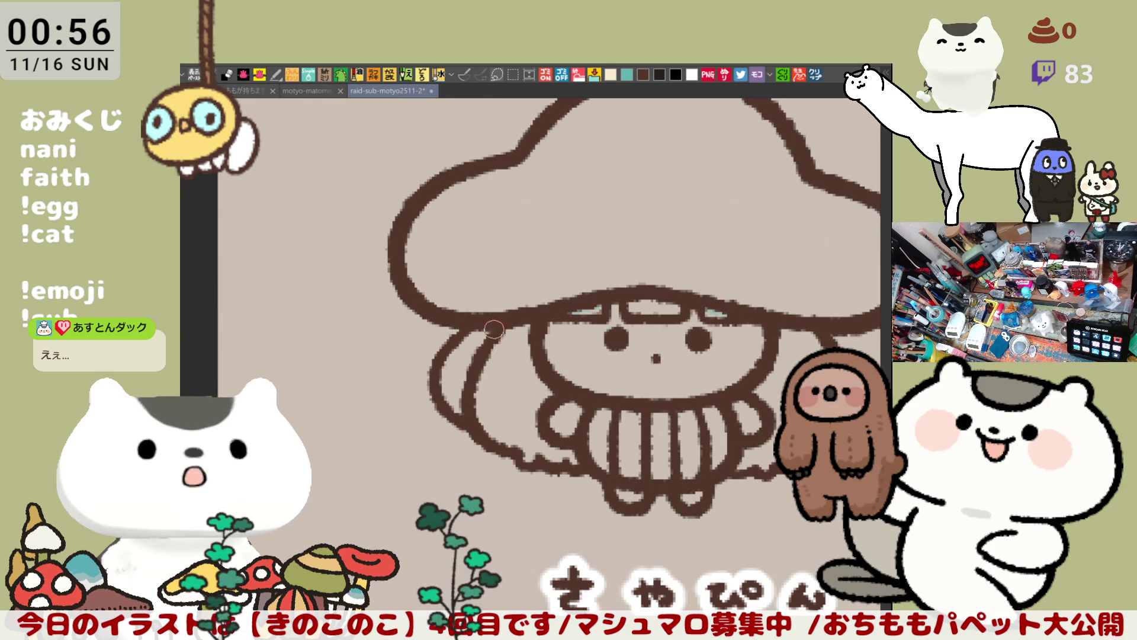
left_click_drag(494, 329, 468, 379)
key("ctrl+z")
left_click_drag(495, 332, 474, 374)
Retry a curve inside the stem outline repeatedly, then remove it along with the outer stroke
key("ctrl+z")
left_click_drag(497, 329, 456, 397)
key("ctrl+z")
left_click_drag(480, 349, 459, 394)
key("ctrl+z")
mouse_move(497, 329)
left_mouse_down()
mouse_move(454, 384)
mouse_move(468, 412)
left_mouse_up()
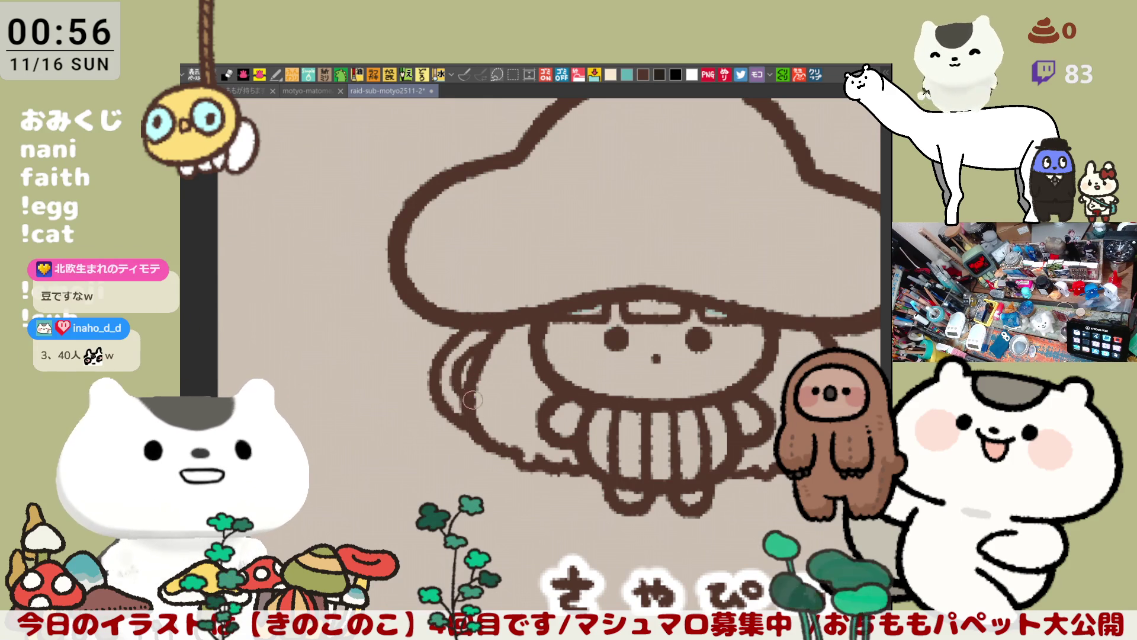
key("ctrl+z")
left_click_drag(498, 335, 475, 407)
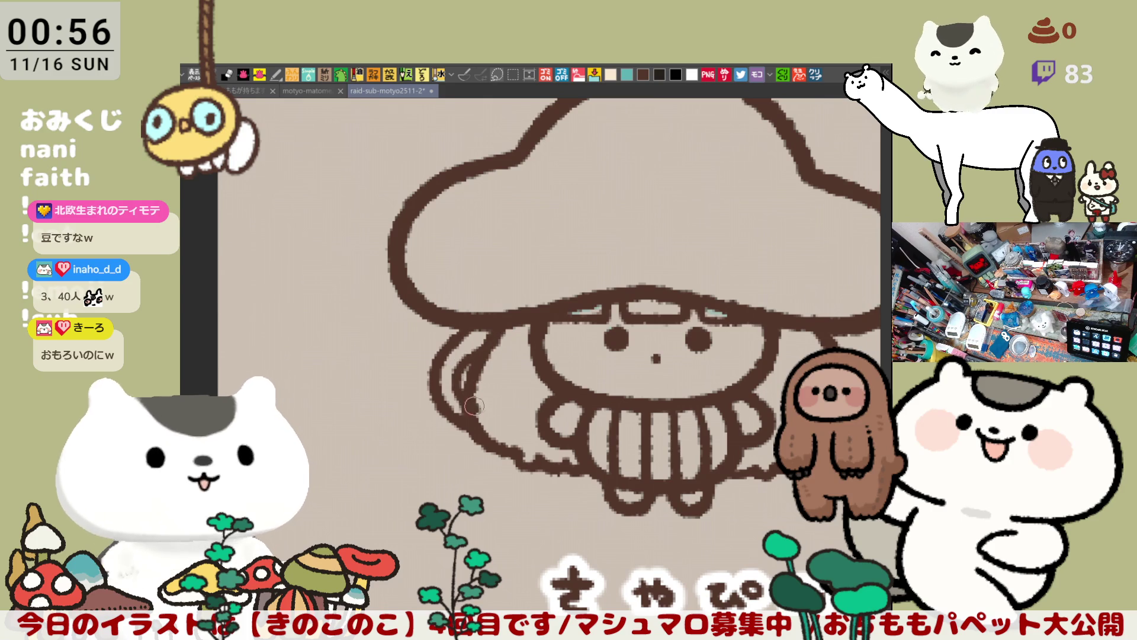
key("ctrl+z")
left_click_drag(495, 335, 465, 409)
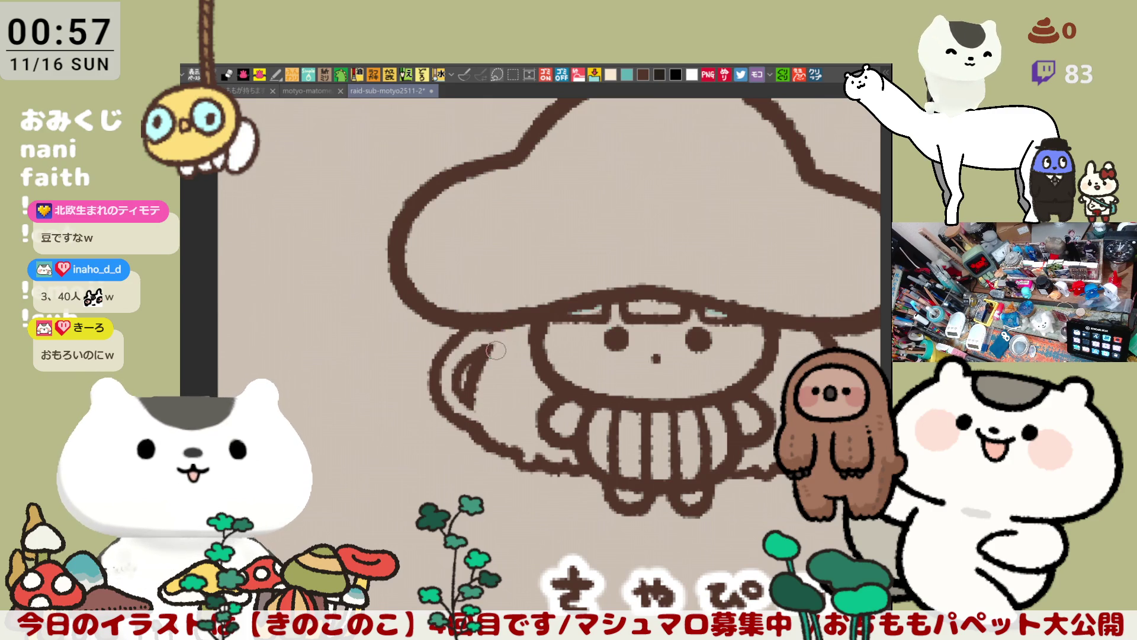
key("ctrl+z")
key("ctrl+z")
key("ctrl+z")
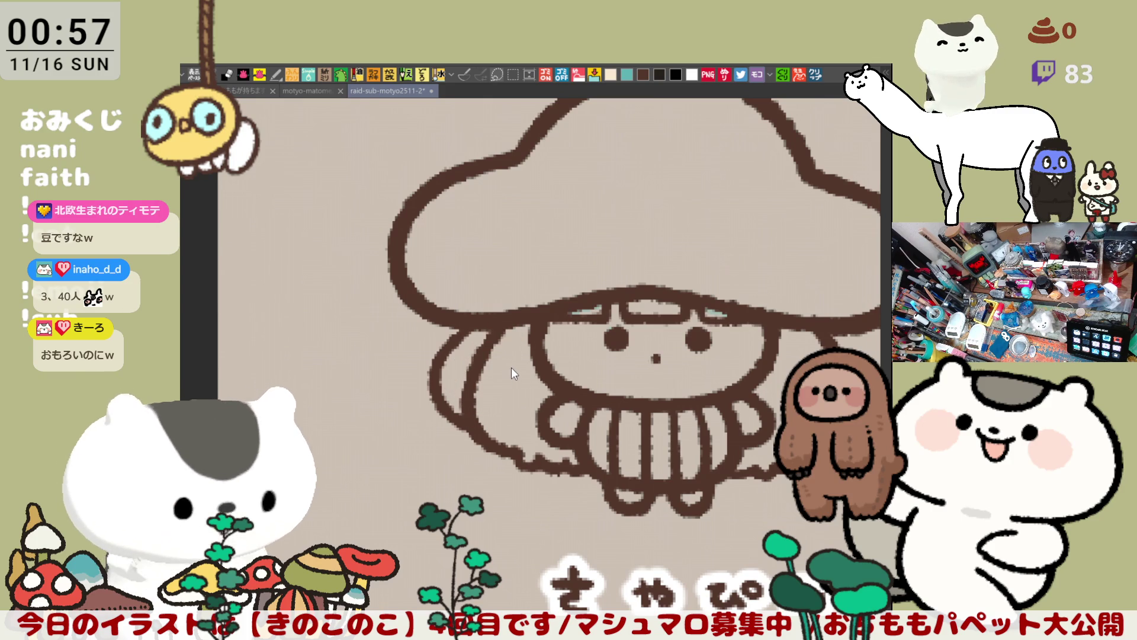
Redraw the outline at the arm's lower right and attempt a curl inside the mushroom cap
scroll(617, 360, "right", 3)
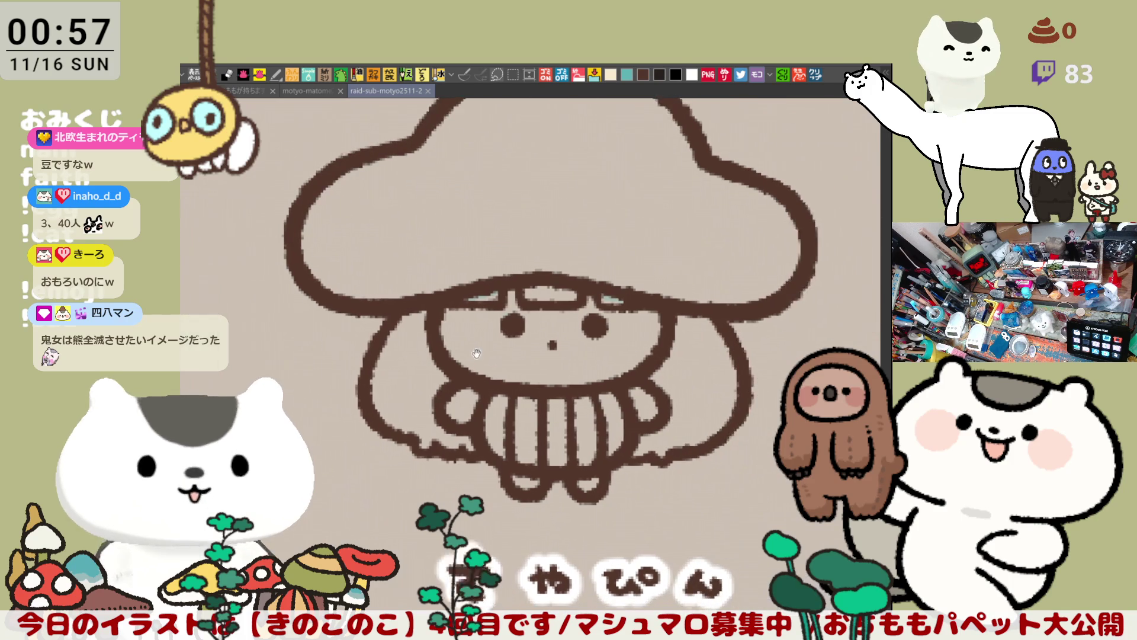
left_click_drag(572, 441, 622, 428)
left_click_drag(567, 397, 596, 416)
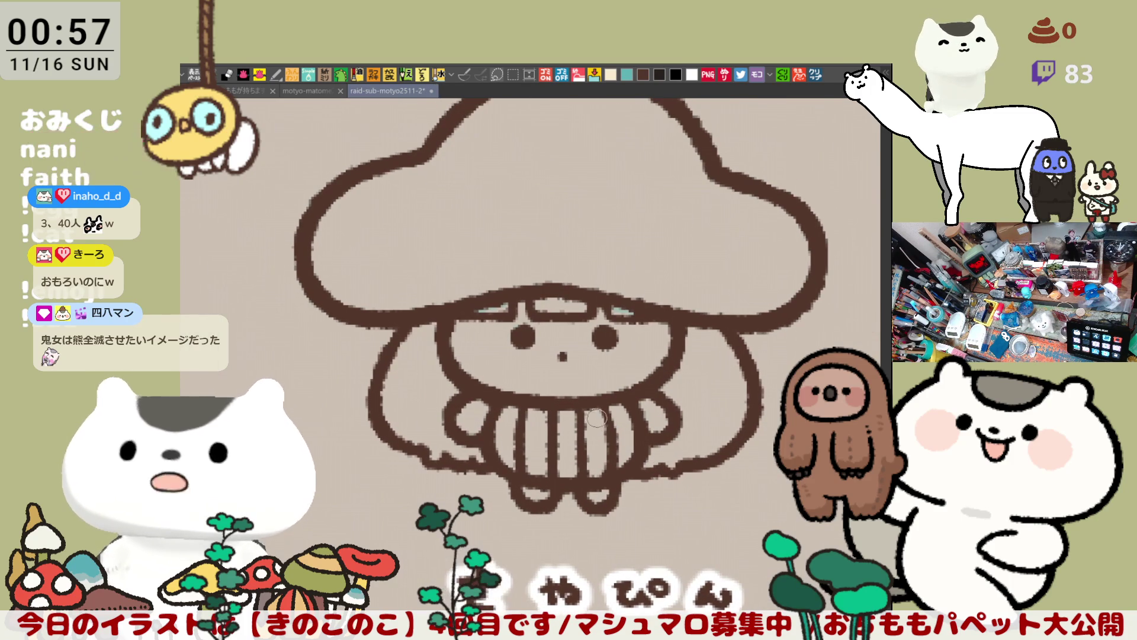
left_click_drag(569, 365, 635, 438)
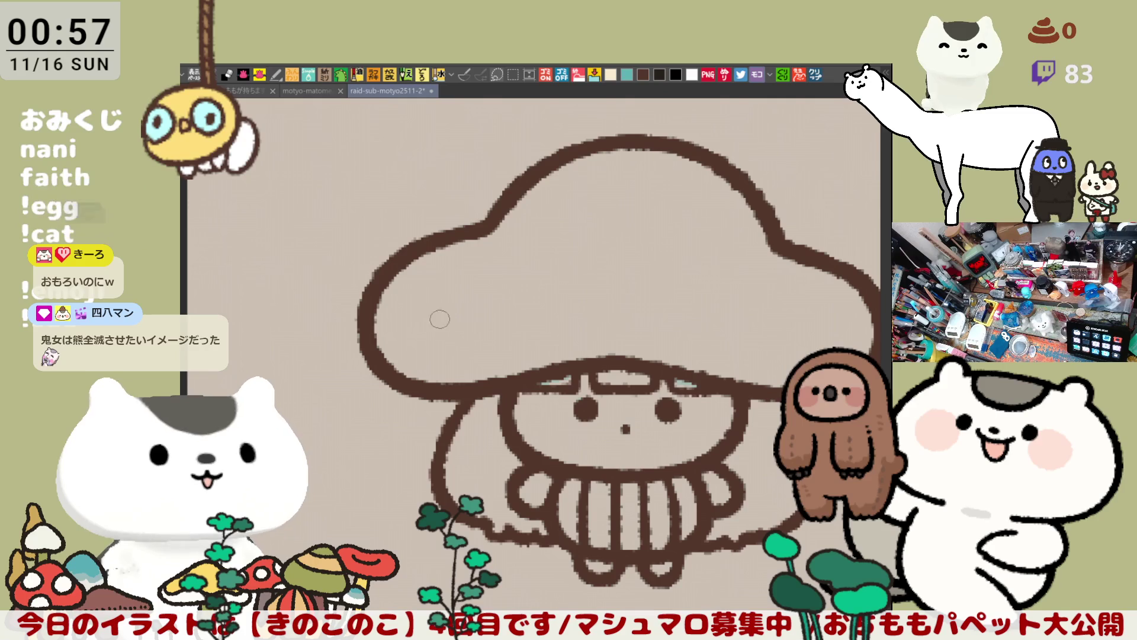
mouse_move(441, 323)
left_mouse_down()
mouse_move(415, 276)
mouse_move(474, 293)
mouse_move(421, 314)
mouse_move(474, 294)
left_mouse_up()
key("ctrl+z")
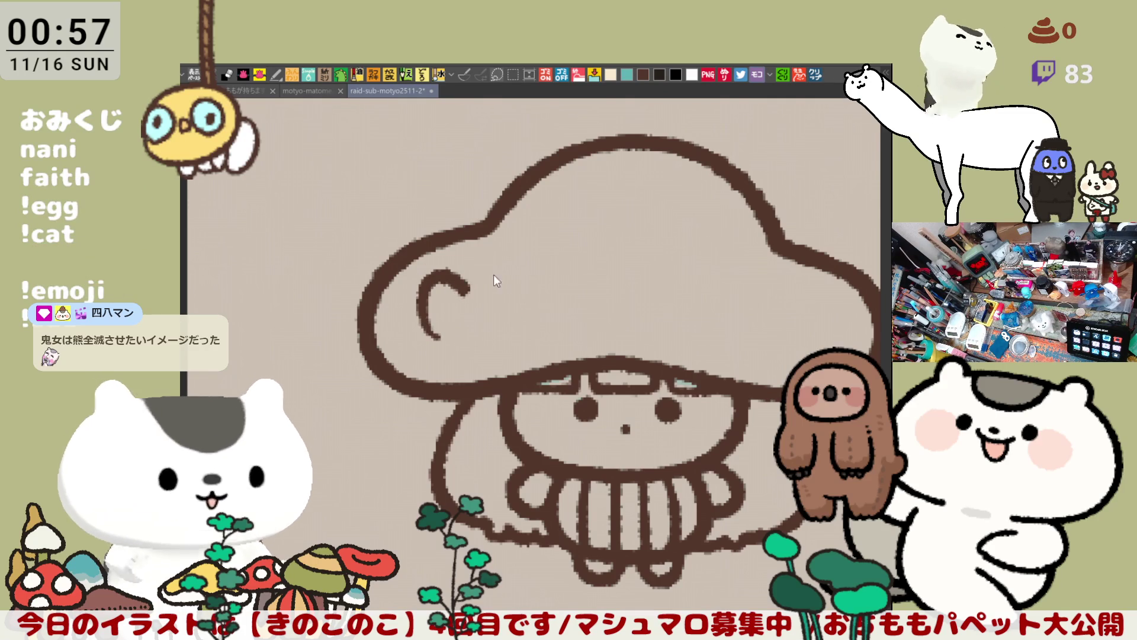
Reshape the cap's curl into a bow, redrawing its loop and lower right stroke
mouse_move(469, 276)
left_mouse_down()
mouse_move(508, 330)
mouse_move(474, 330)
left_mouse_up()
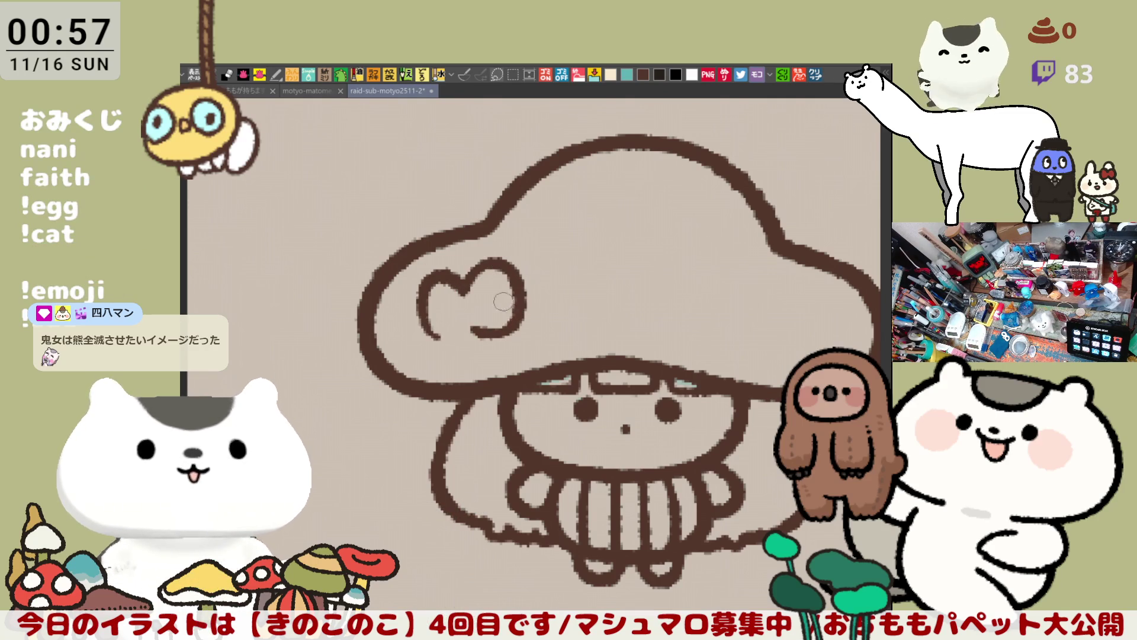
key("ctrl+z")
mouse_move(463, 278)
left_mouse_down()
mouse_move(527, 296)
mouse_move(480, 329)
left_mouse_up()
key("ctrl+z")
mouse_move(463, 289)
left_mouse_down()
mouse_move(510, 324)
mouse_move(476, 325)
left_mouse_up()
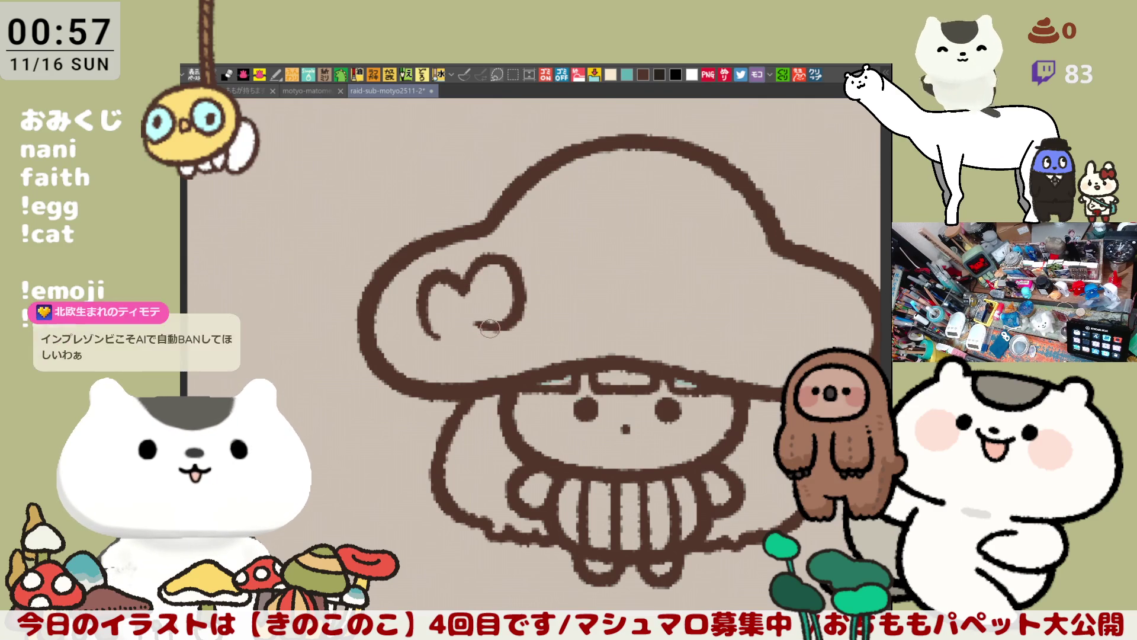
key("ctrl+z")
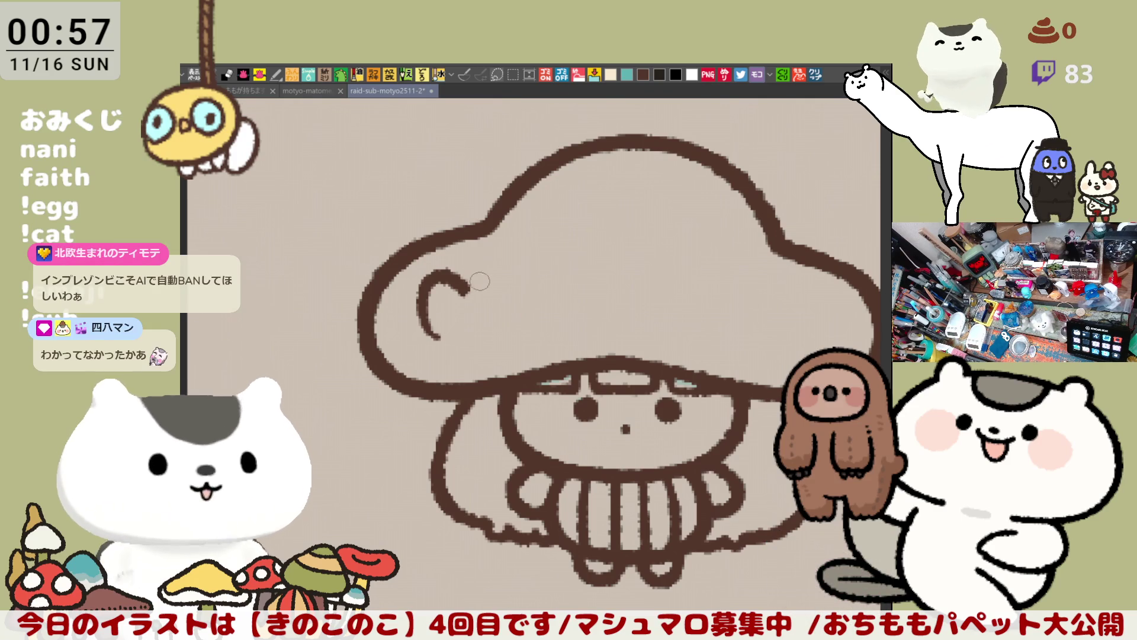
mouse_move(465, 285)
left_mouse_down()
mouse_move(498, 328)
mouse_move(477, 324)
mouse_move(462, 347)
mouse_move(480, 323)
mouse_move(447, 330)
left_mouse_up()
key("ctrl+z")
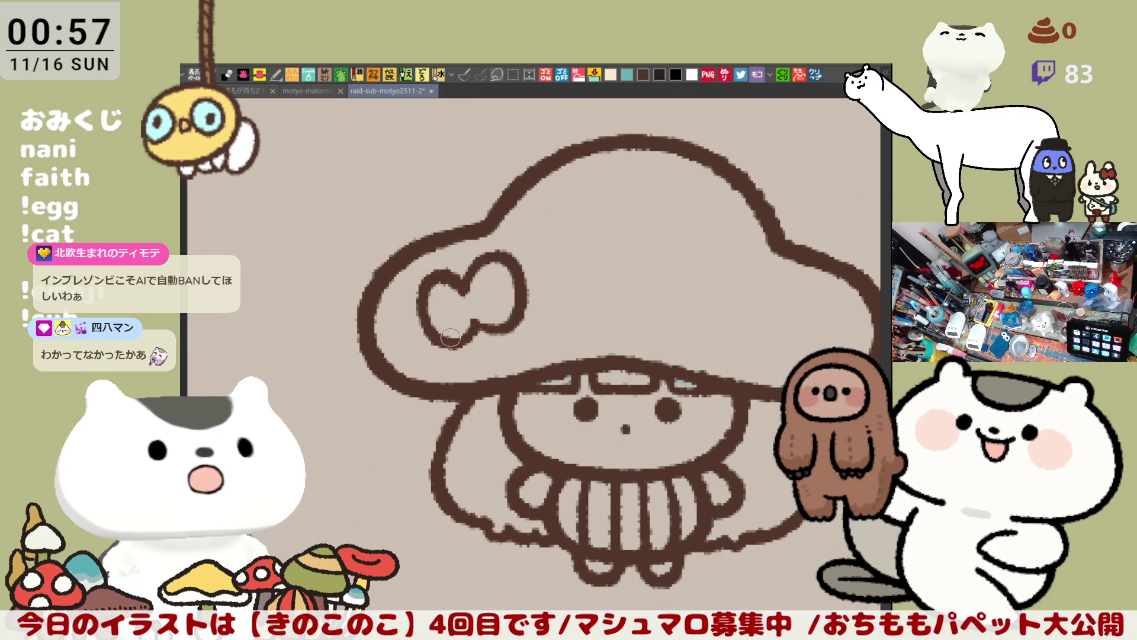
key("ctrl+z")
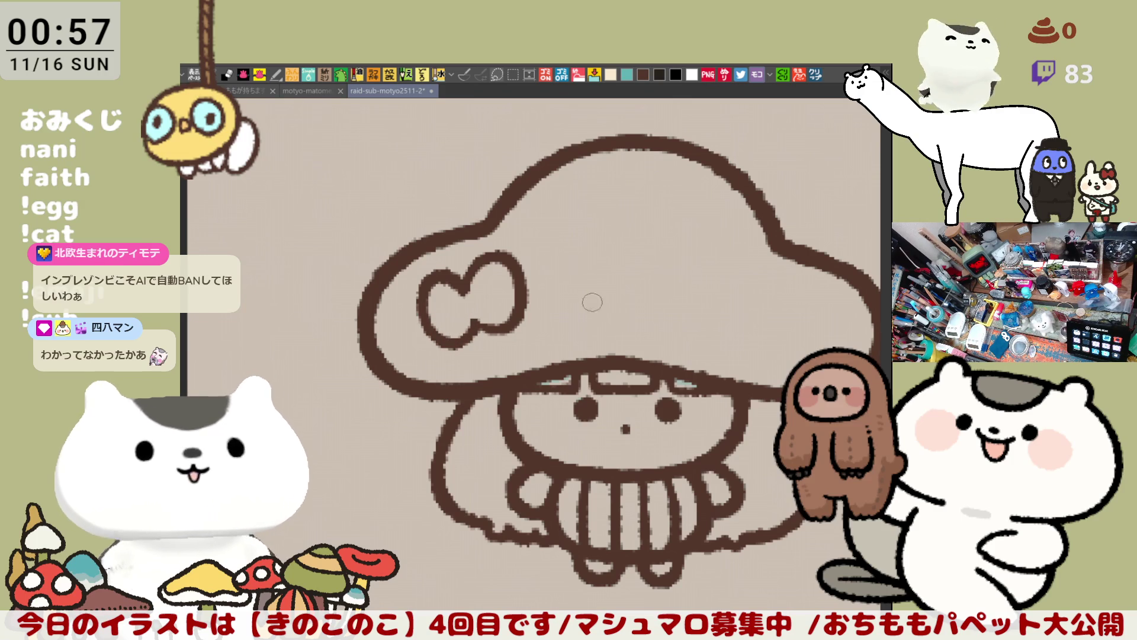
left_click_drag(468, 332, 504, 327)
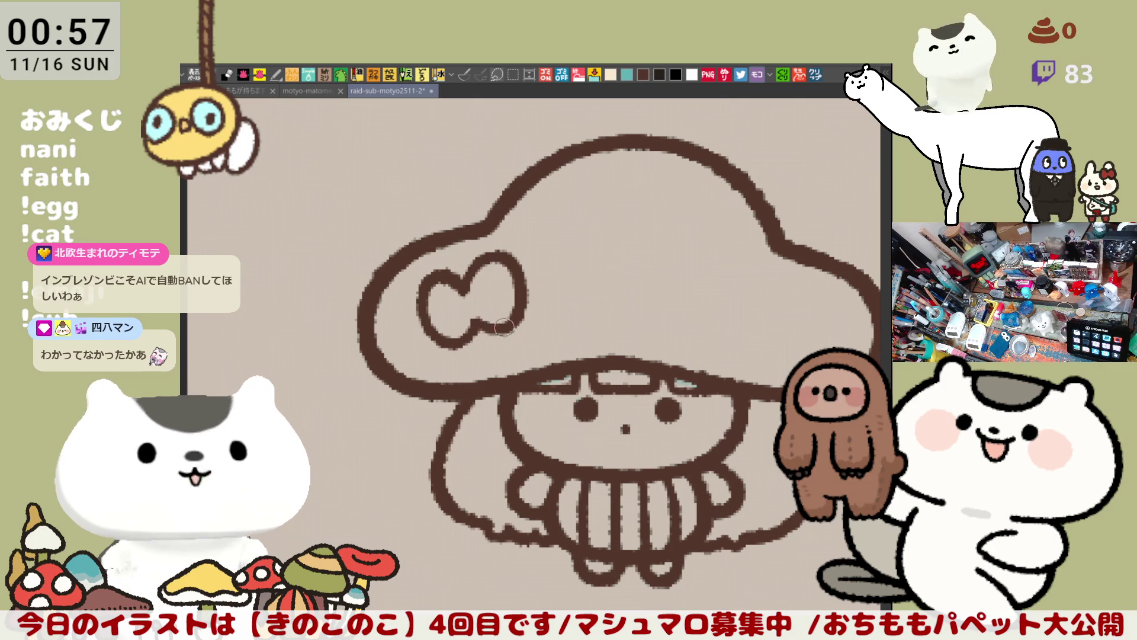
Paint a light teal accent on the cap's upper right and outline a second bow over it
mouse_move(656, 298)
left_mouse_down()
mouse_move(484, 255)
mouse_move(558, 274)
left_mouse_up()
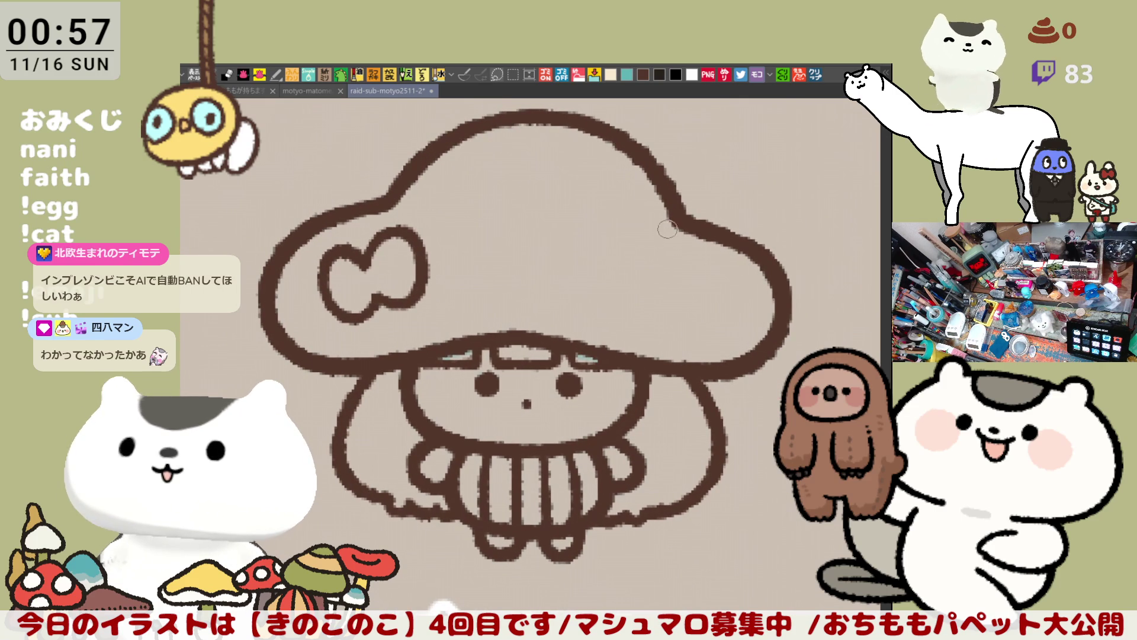
mouse_move(669, 220)
left_mouse_down()
mouse_move(702, 230)
mouse_move(680, 205)
mouse_move(698, 207)
mouse_move(718, 236)
mouse_move(673, 192)
mouse_move(680, 213)
left_mouse_up()
left_click_drag(626, 250, 676, 195)
key("ctrl+z")
mouse_move(625, 252)
left_mouse_down()
mouse_move(658, 181)
mouse_move(680, 202)
mouse_move(638, 234)
mouse_move(655, 183)
mouse_move(729, 234)
left_mouse_up()
key("ctrl+z")
key("ctrl+z")
mouse_move(681, 196)
left_mouse_down()
mouse_move(729, 231)
mouse_move(708, 255)
left_mouse_up()
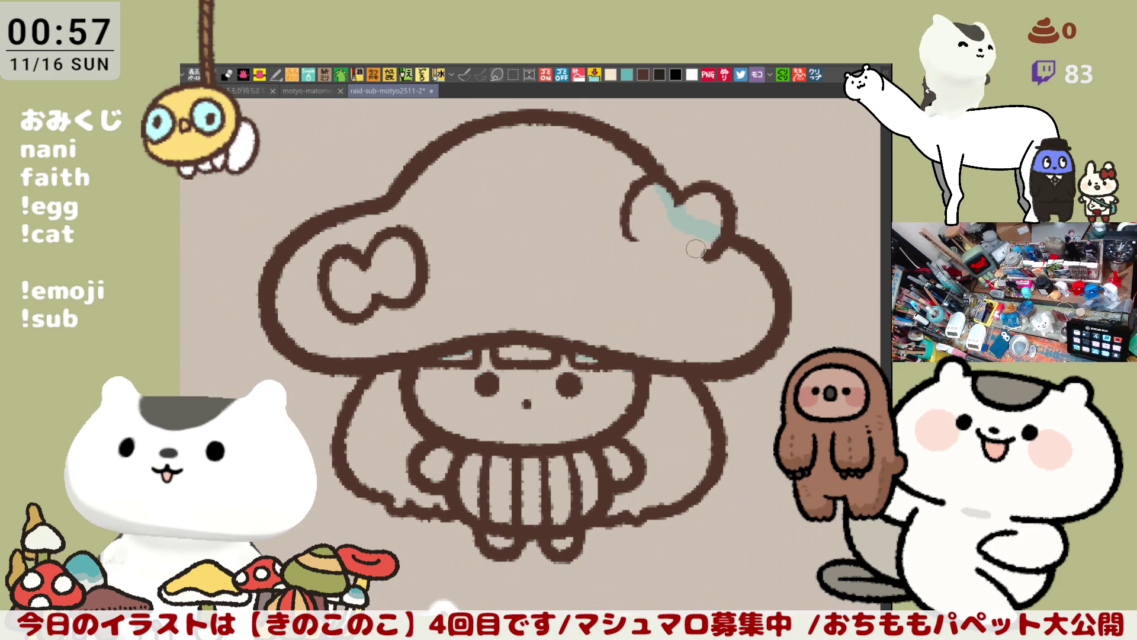
mouse_move(626, 228)
left_mouse_down()
mouse_move(652, 242)
mouse_move(673, 232)
mouse_move(657, 246)
mouse_move(676, 234)
left_mouse_up()
key("ctrl+z")
key("ctrl+z")
left_click_drag(619, 206, 685, 256)
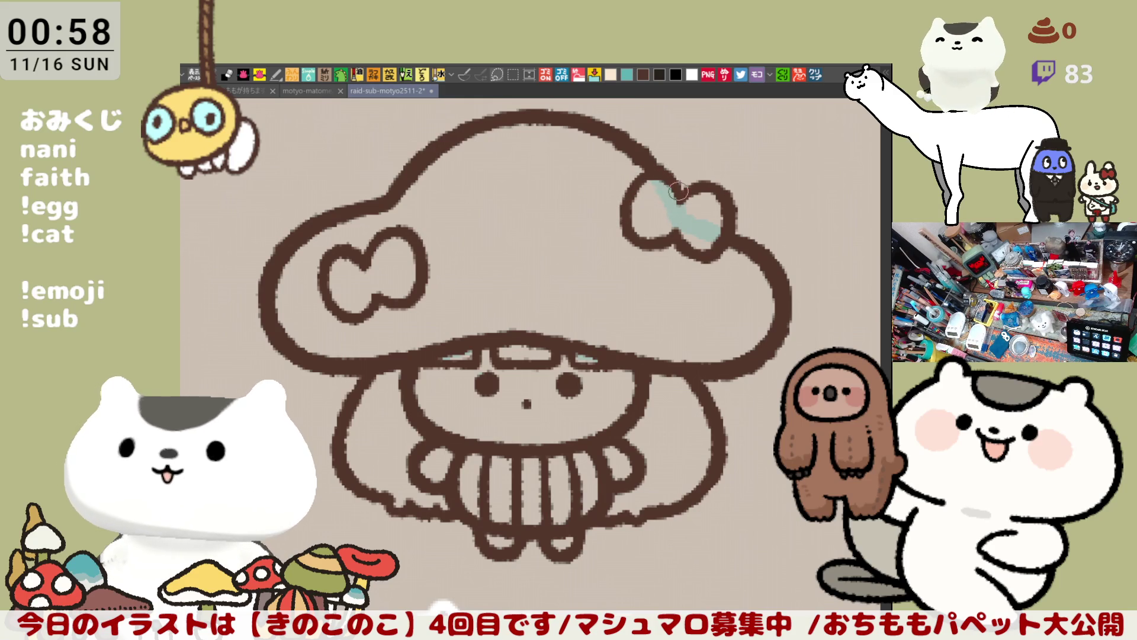
Frame the skirt's lower area and sketch strokes beside and under the skirt
scroll(672, 225, "down", 5)
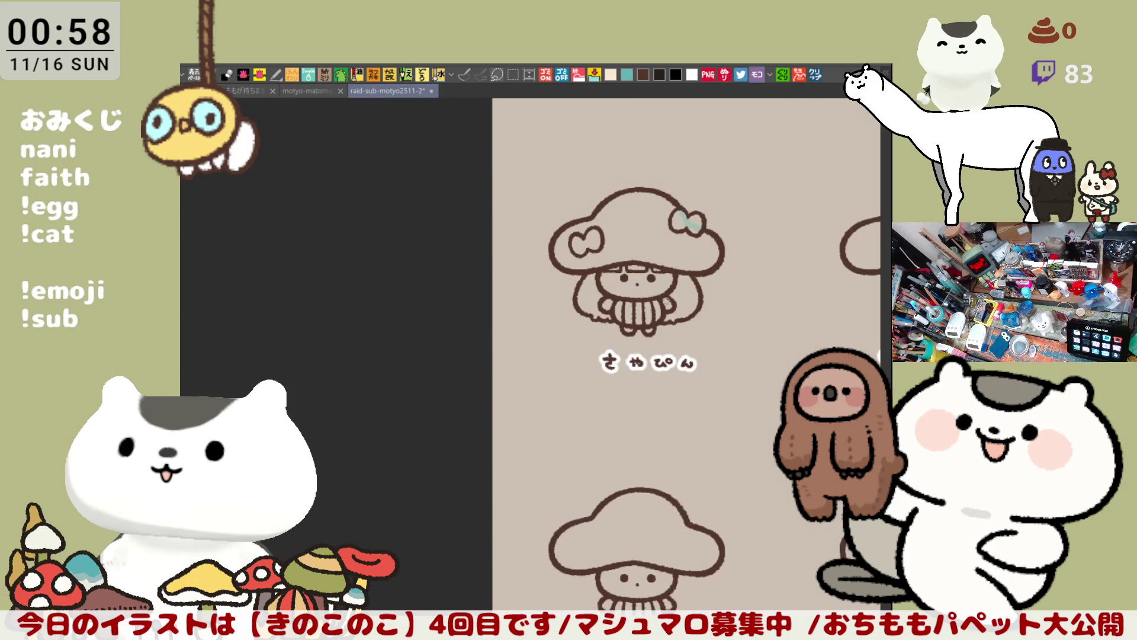
scroll(639, 335, "up", 5)
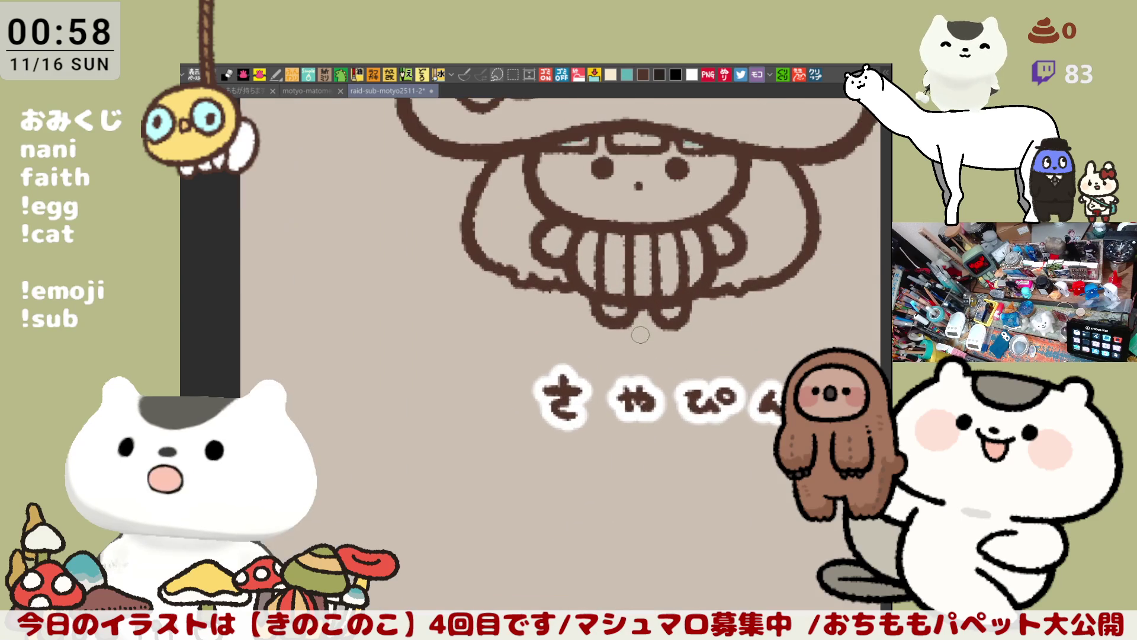
left_click_drag(639, 335, 510, 368)
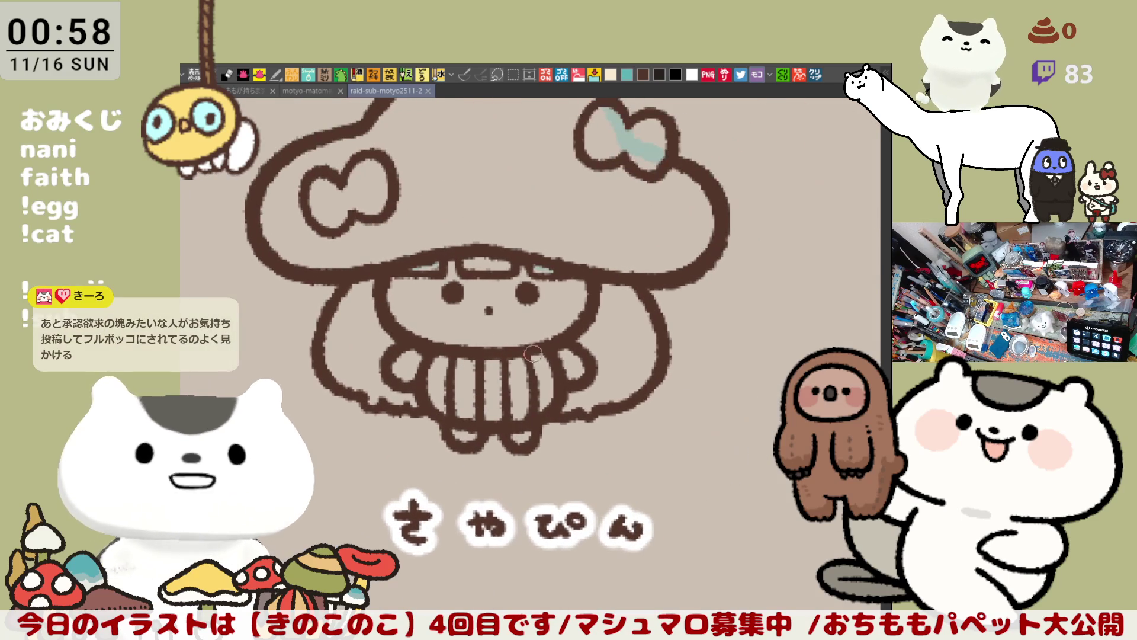
mouse_move(619, 95)
left_mouse_down()
mouse_move(518, 216)
mouse_move(523, 233)
mouse_move(578, 249)
mouse_move(574, 261)
left_mouse_up()
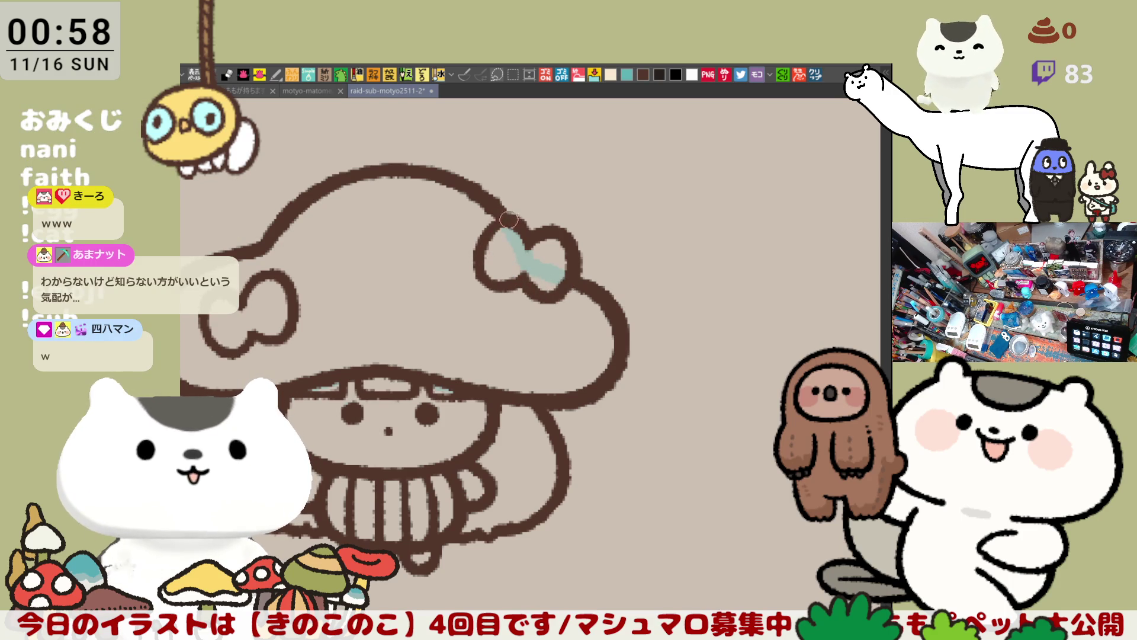
left_click_drag(360, 342, 473, 233)
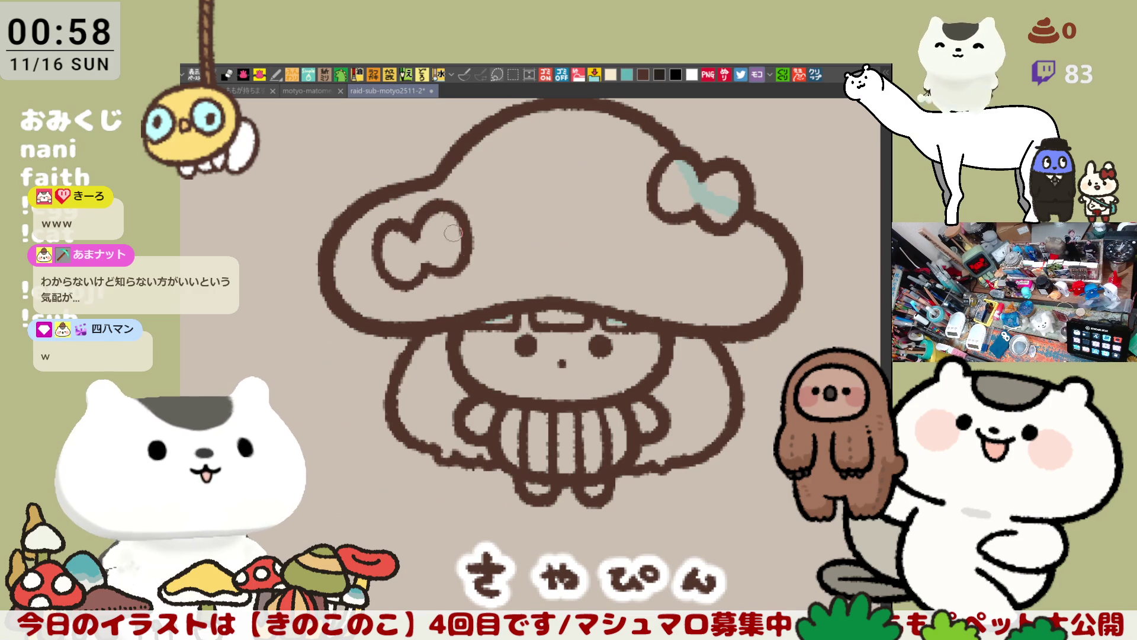
left_click_drag(465, 330, 512, 324)
left_click_drag(635, 380, 555, 356)
left_click_drag(641, 259, 657, 258)
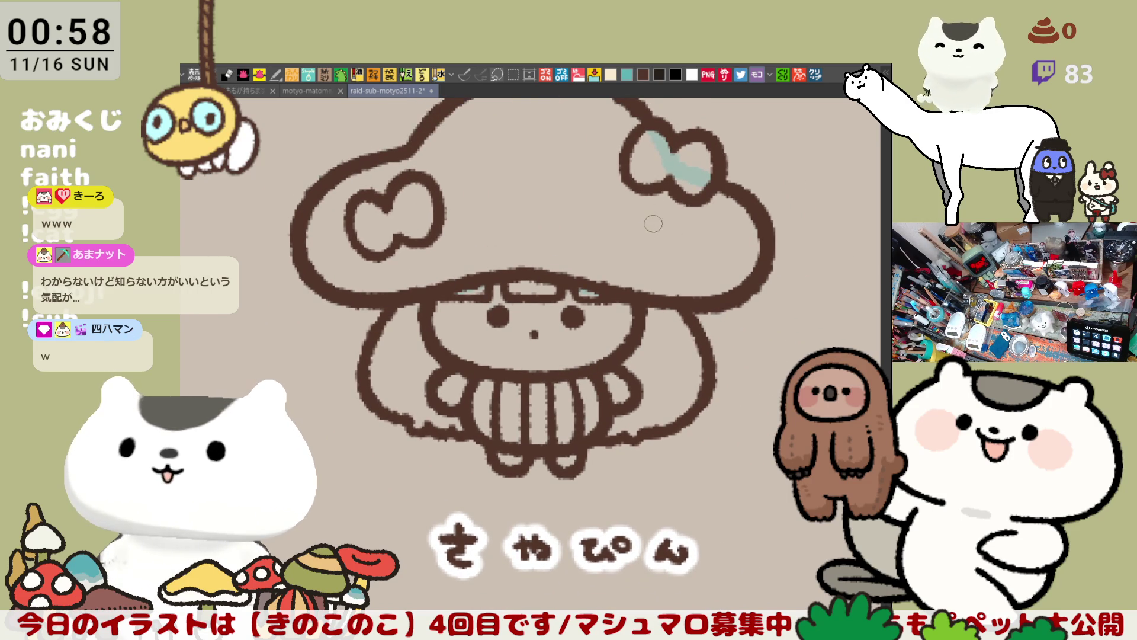
left_click_drag(653, 222, 599, 151)
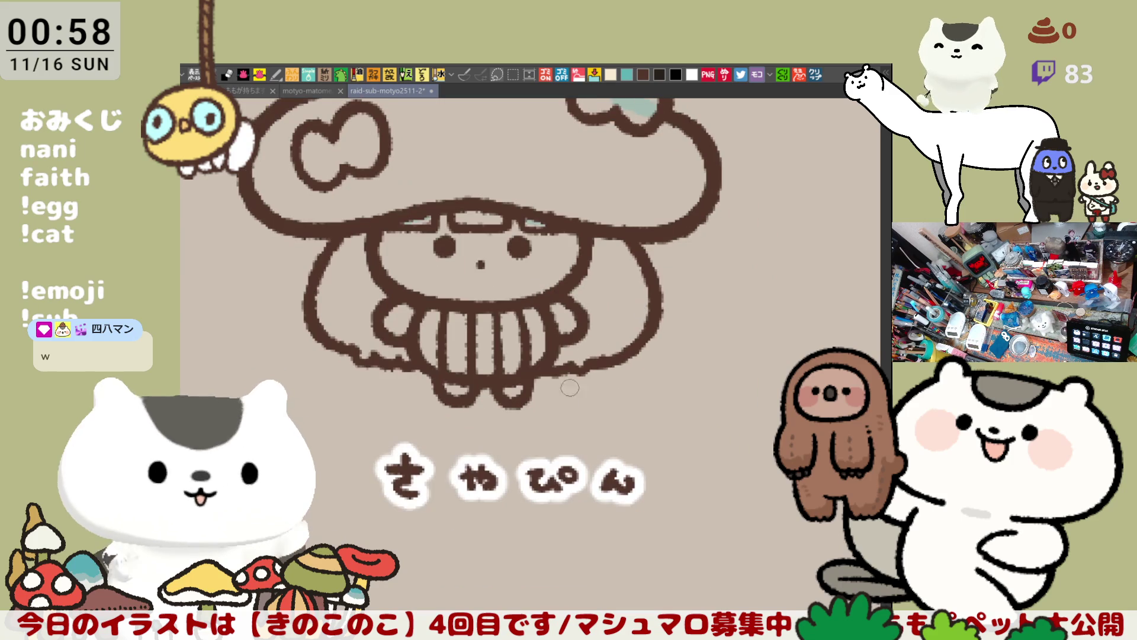
left_click_drag(585, 372, 639, 343)
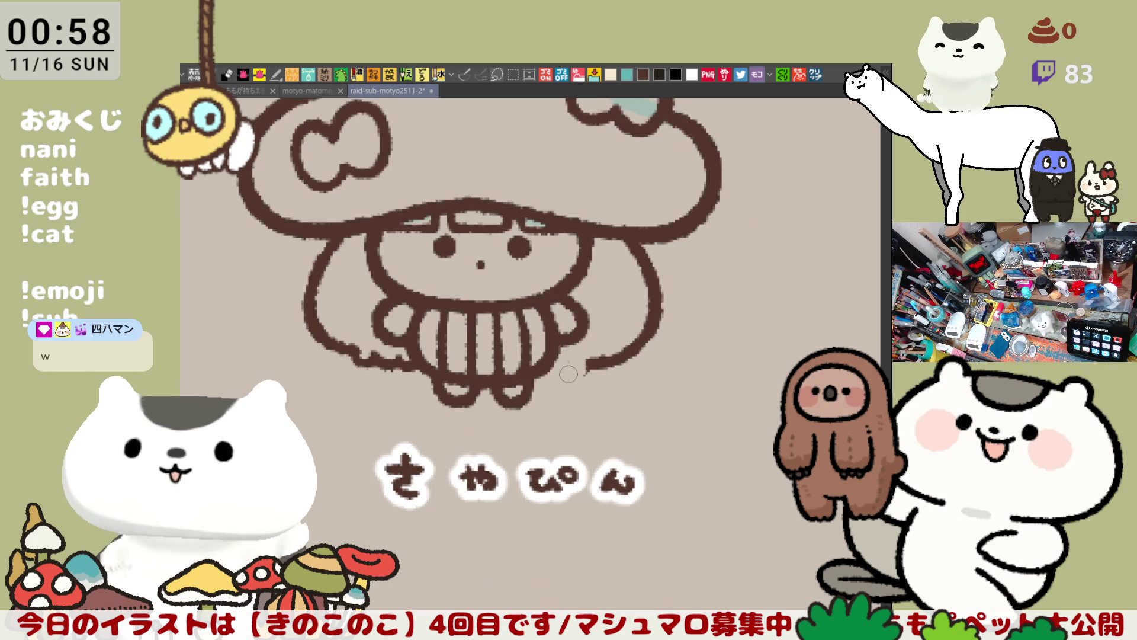
left_click_drag(532, 384, 596, 390)
Draw a small curled tail at the skirt's lower right, retrying the stroke
key("ctrl+z")
mouse_move(526, 368)
left_mouse_down()
mouse_move(551, 392)
mouse_move(596, 386)
mouse_move(578, 358)
left_mouse_up()
key("ctrl+z")
key("ctrl+z")
key("ctrl+z")
mouse_move(542, 376)
left_mouse_down()
mouse_move(585, 360)
mouse_move(610, 374)
left_mouse_up()
key("ctrl+z")
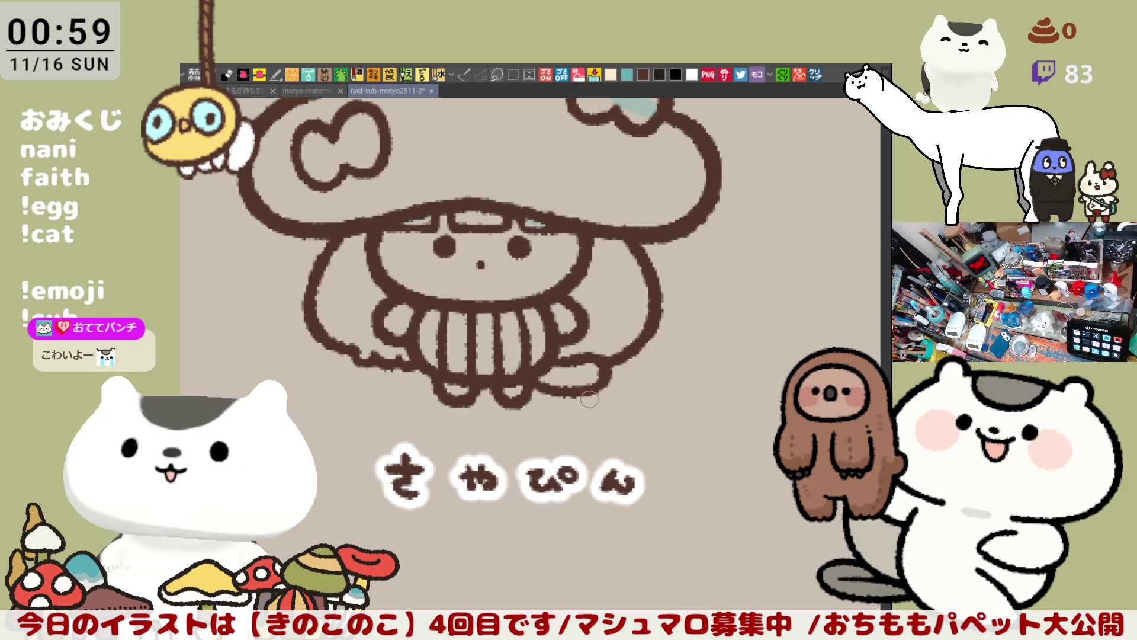
scroll(589, 398, "down", 4)
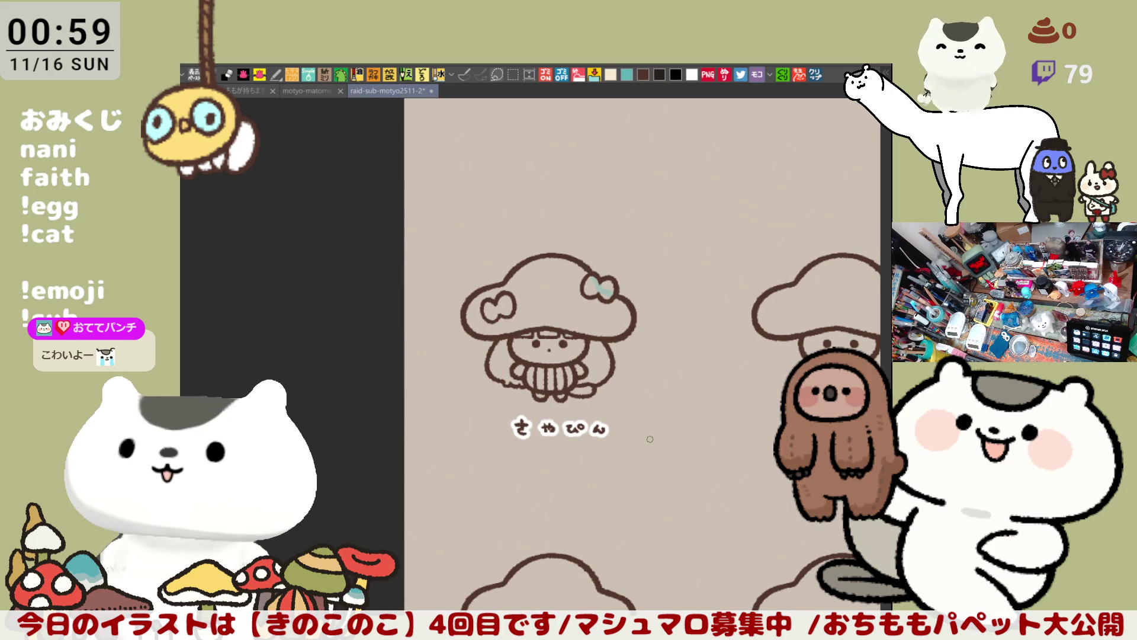
Zoom in below the right bow and retry a loop off the cap's arc
scroll(650, 439, "up", 4)
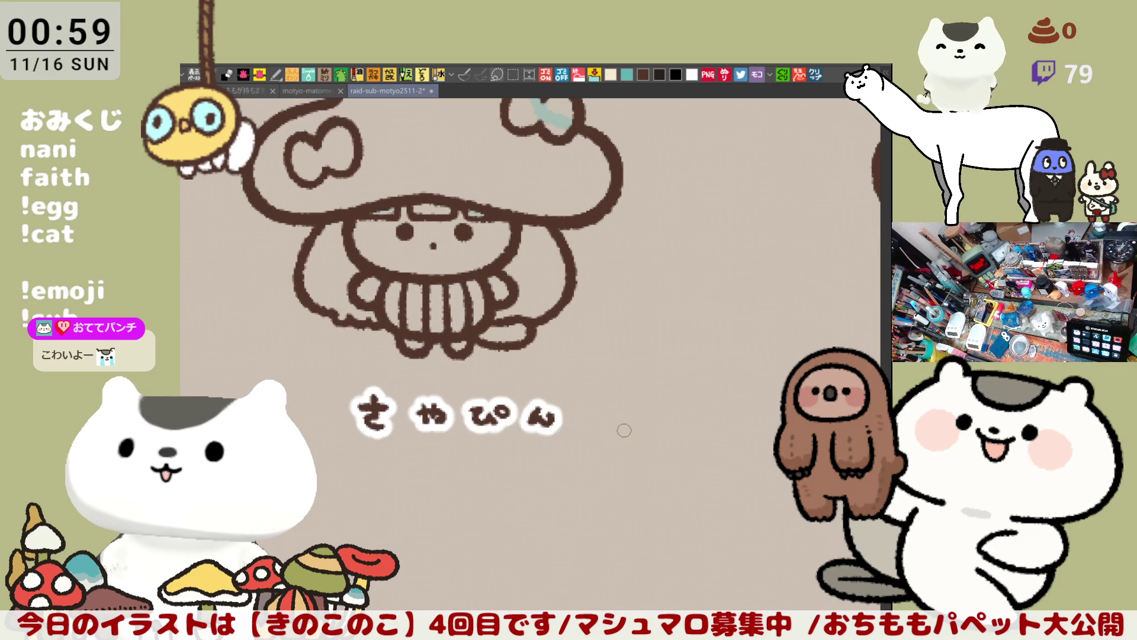
left_click_drag(459, 232, 597, 339)
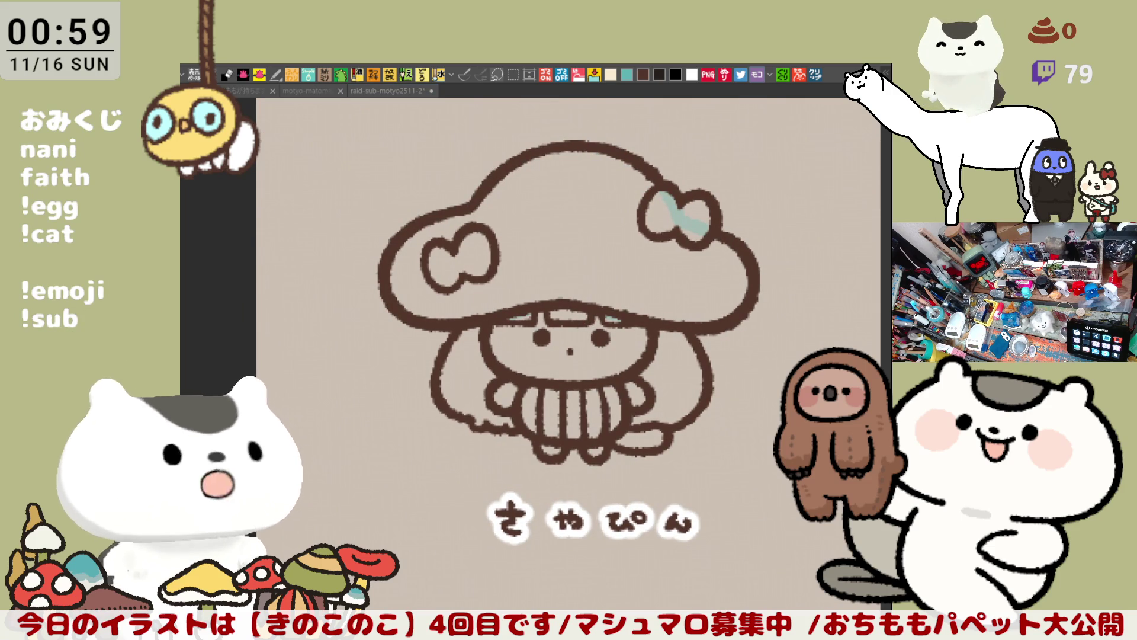
left_click_drag(637, 324, 566, 360)
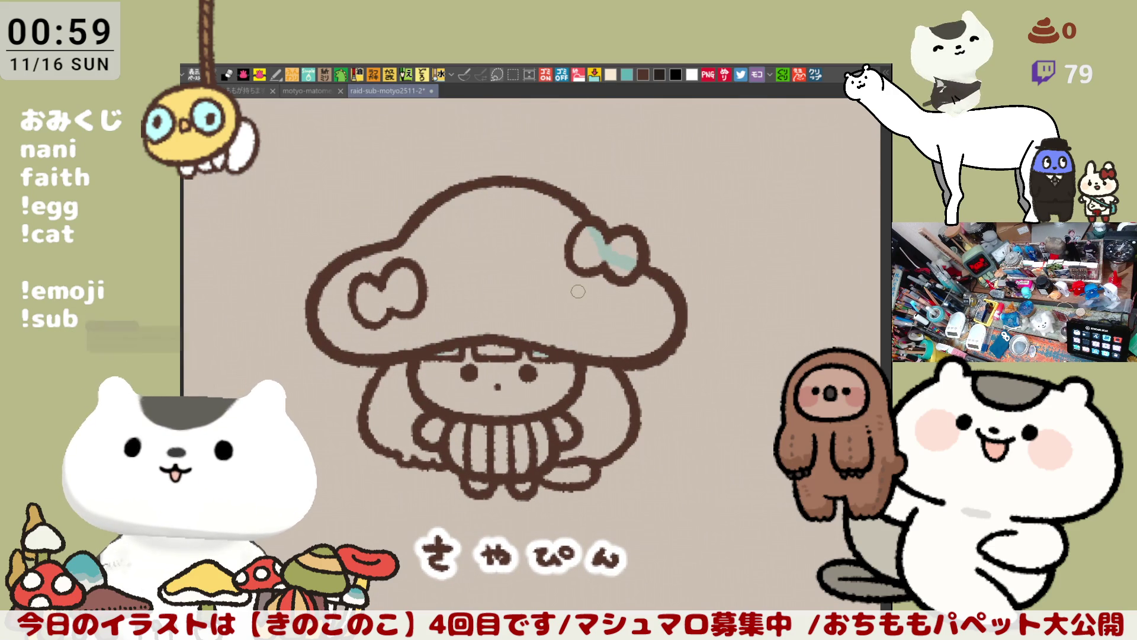
scroll(581, 297, "up", 2)
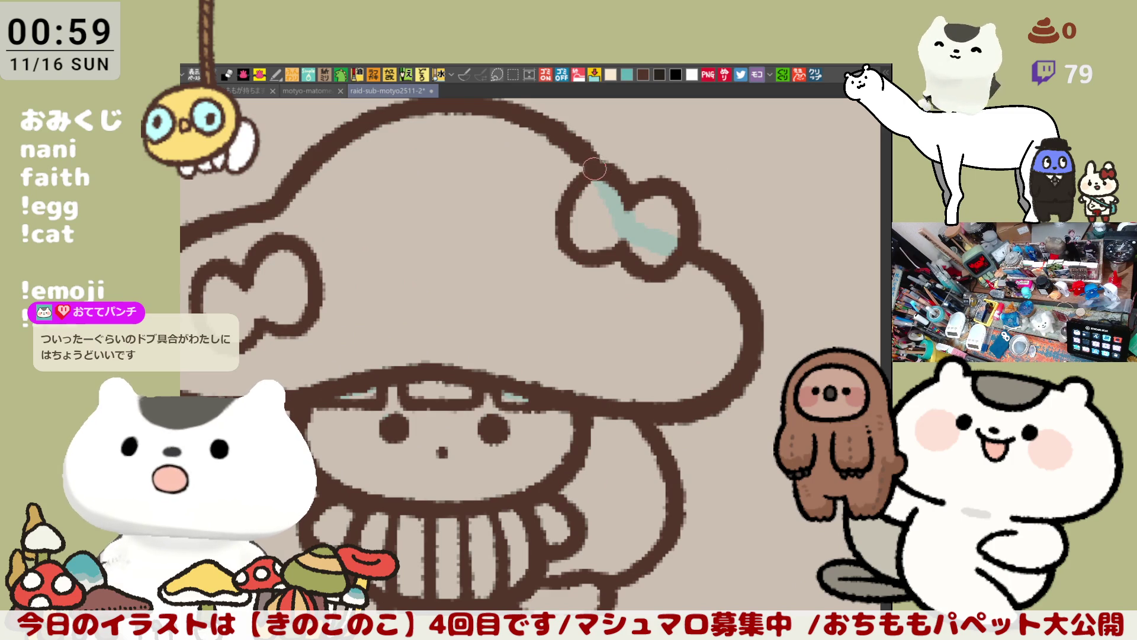
mouse_move(546, 283)
left_mouse_down()
mouse_move(639, 283)
mouse_move(589, 264)
mouse_move(616, 275)
mouse_move(578, 243)
mouse_move(604, 263)
left_mouse_up()
key("ctrl+z")
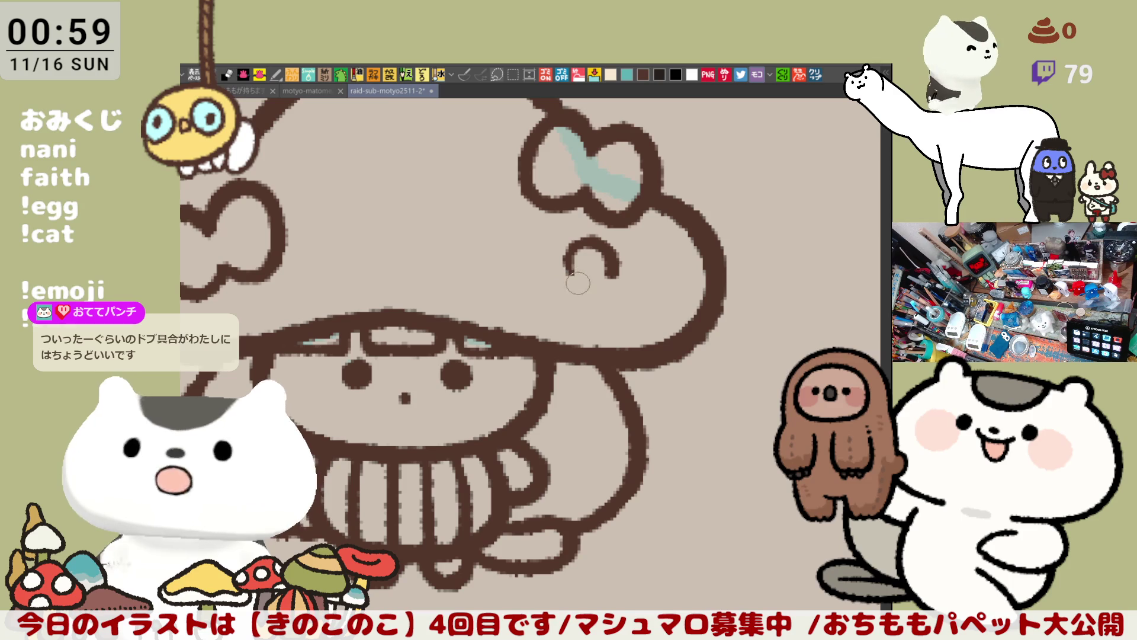
left_click_drag(566, 265, 578, 309)
key("ctrl+z")
mouse_move(566, 265)
left_mouse_down()
mouse_move(536, 290)
mouse_move(578, 311)
mouse_move(550, 310)
mouse_move(533, 293)
mouse_move(580, 314)
left_mouse_up()
key("ctrl+z")
key("ctrl+z")
key("ctrl+z")
Draw the cloud's left lobe and right bump on the cap
mouse_move(567, 269)
left_mouse_down()
mouse_move(533, 294)
mouse_move(572, 289)
left_mouse_up()
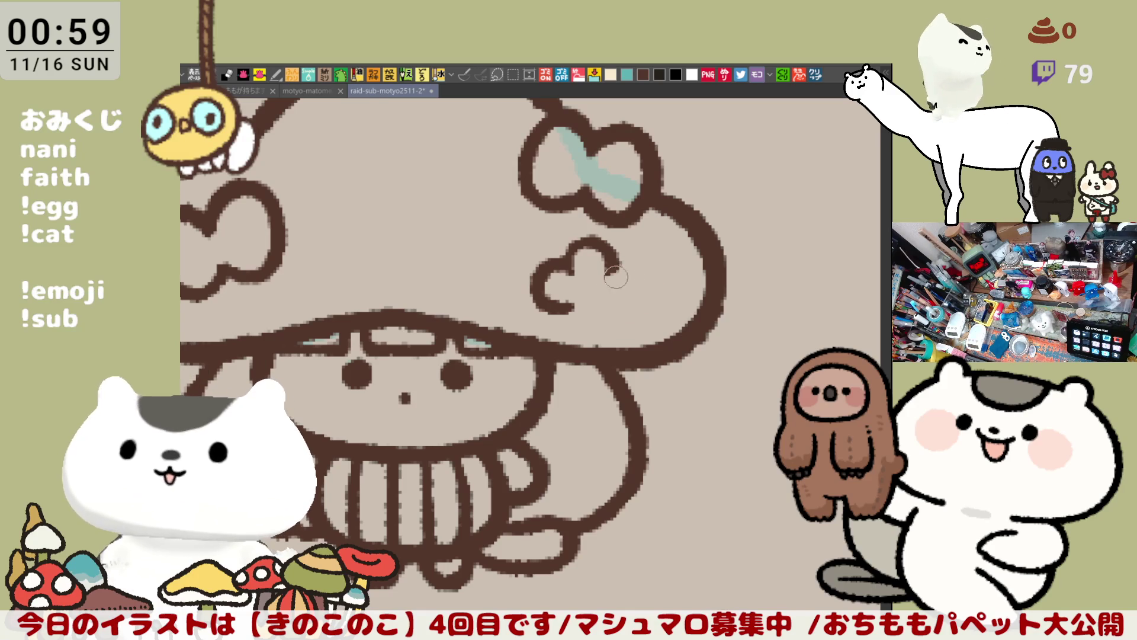
mouse_move(609, 259)
left_mouse_down()
mouse_move(649, 290)
mouse_move(598, 308)
mouse_move(649, 284)
mouse_move(607, 305)
left_mouse_up()
key("ctrl+z")
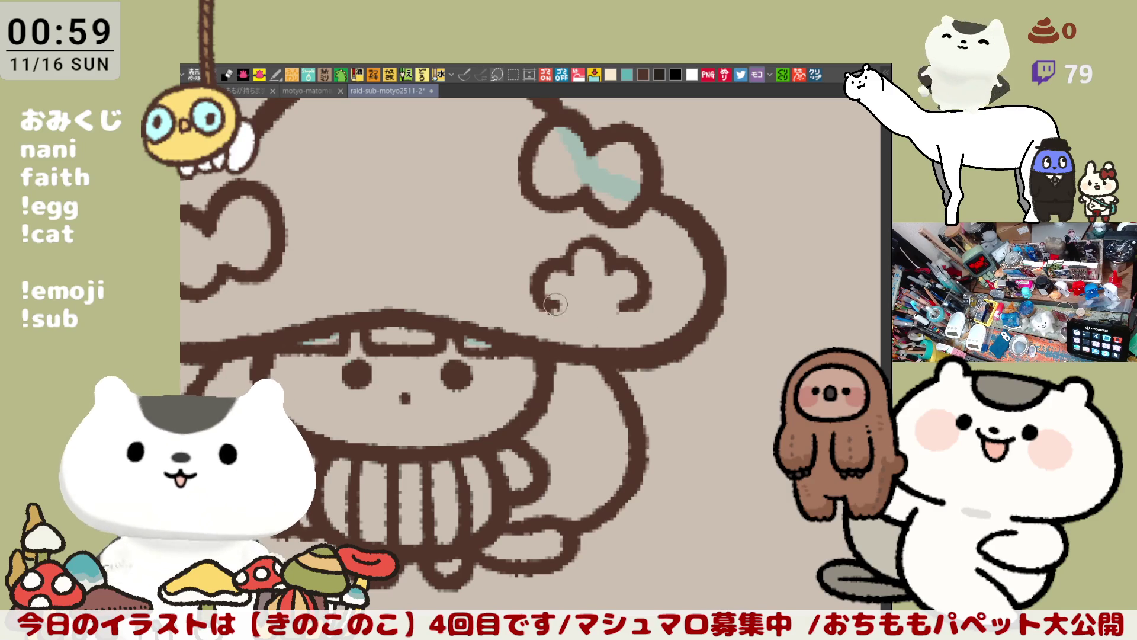
left_click_drag(548, 299, 567, 345)
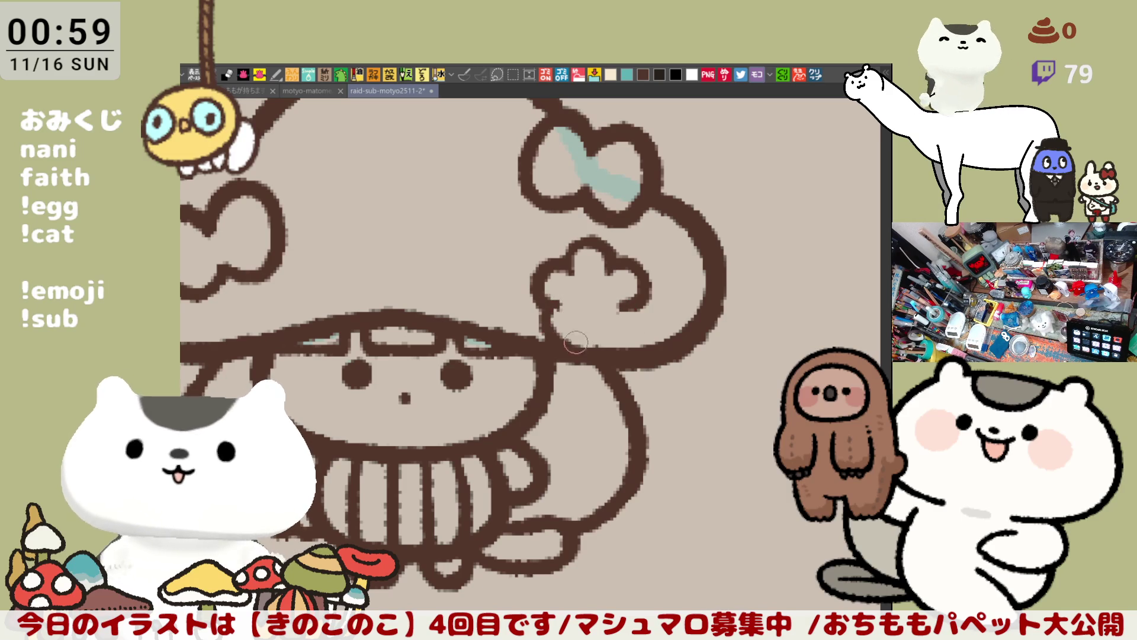
key("ctrl+z")
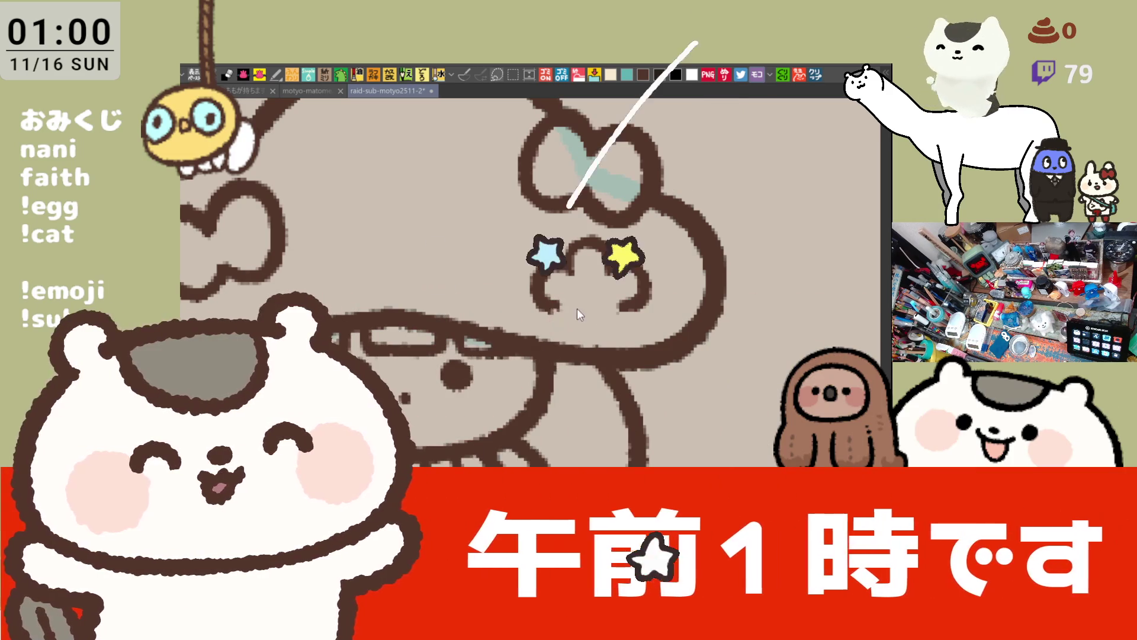
Close the cloud's lower-left lobe and its open bottom edge
left_click_drag(592, 316, 570, 330)
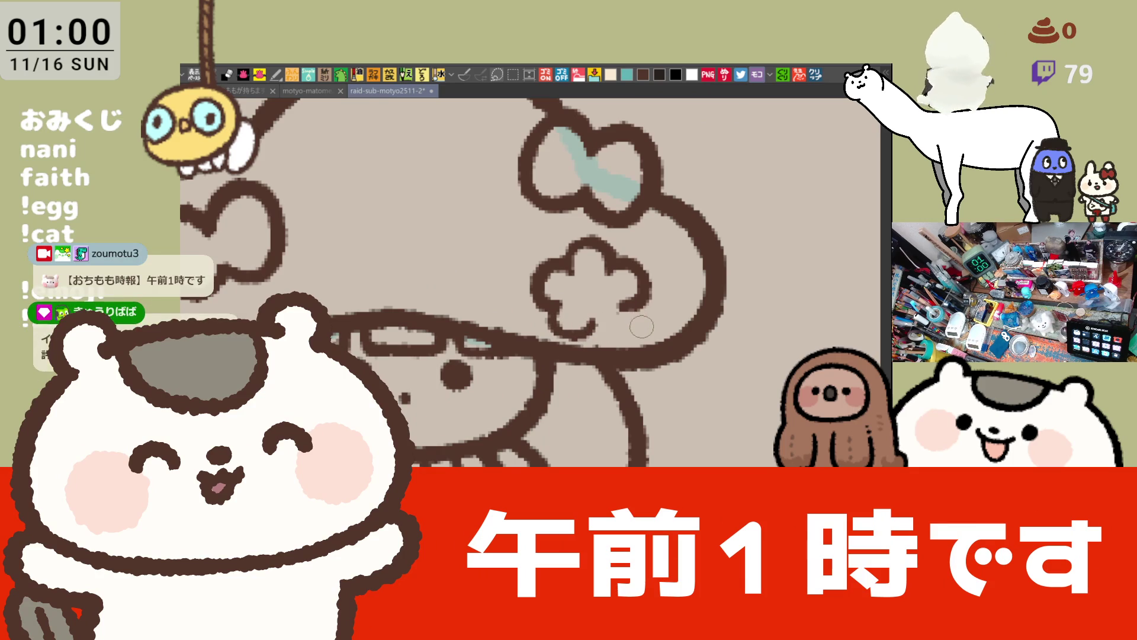
key("ctrl+z")
left_click_drag(548, 293, 577, 347)
key("ctrl+z")
left_click_drag(548, 293, 576, 342)
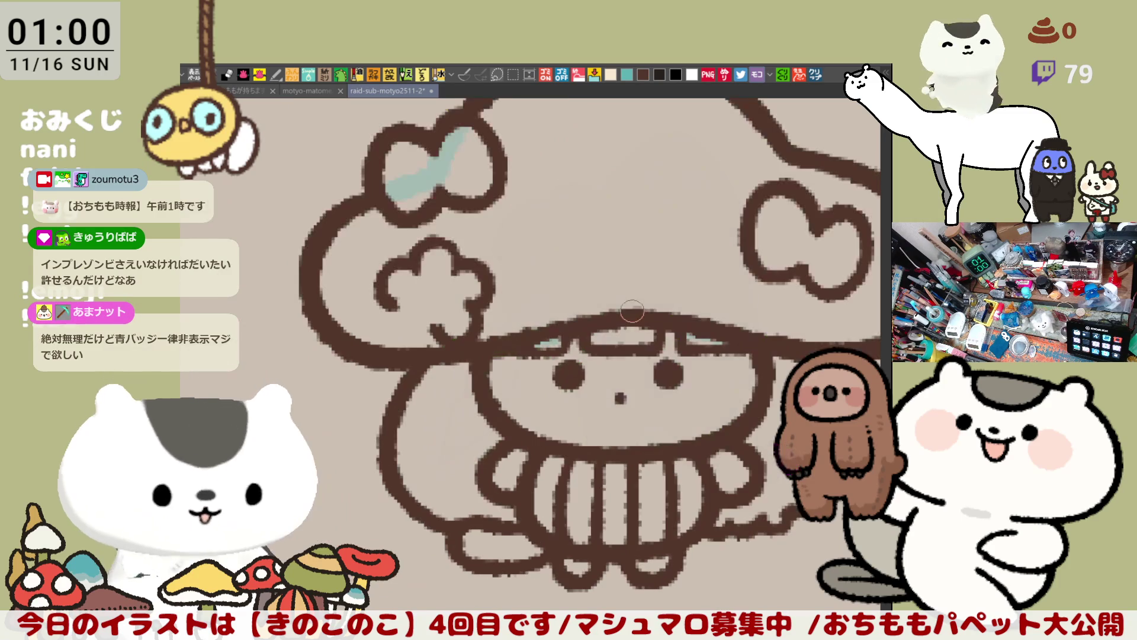
left_click_drag(593, 327, 633, 334)
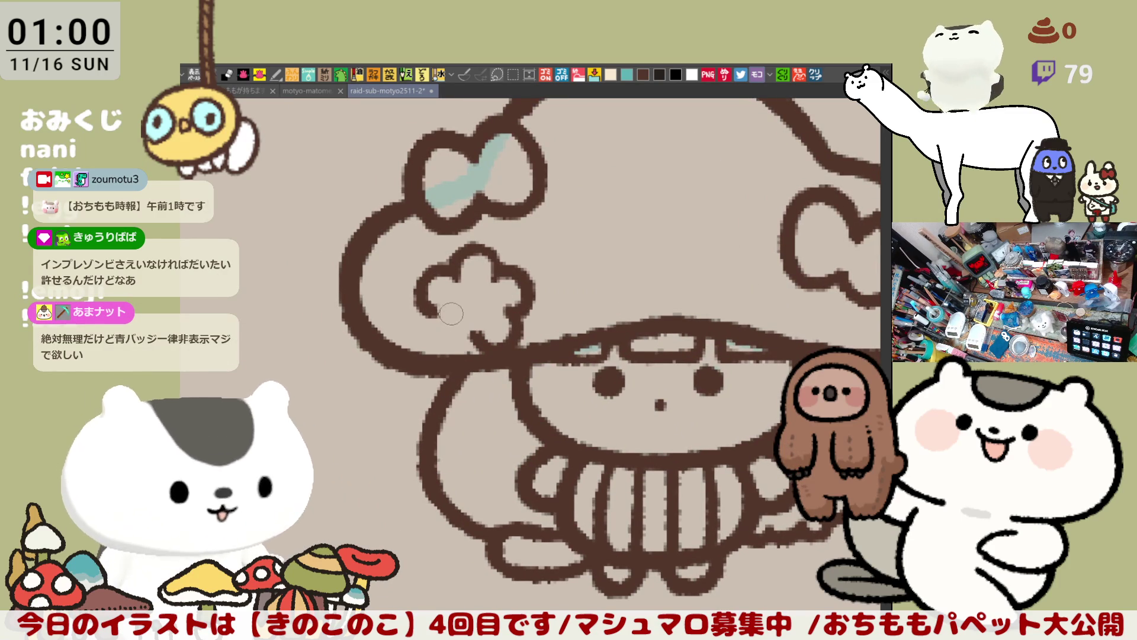
mouse_move(432, 320)
left_mouse_down()
mouse_move(471, 344)
mouse_move(483, 332)
left_mouse_up()
key("ctrl+z")
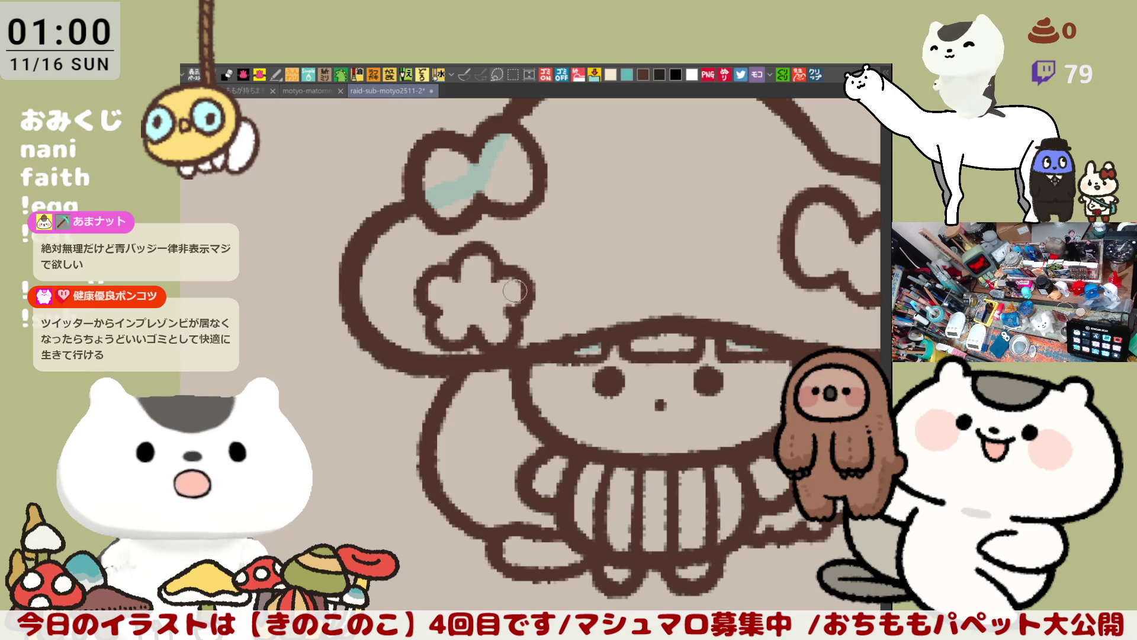
Sketch a test doodle face beside the mushroom, then undo it
scroll(600, 286, "down", 1)
scroll(600, 286, "right", 3)
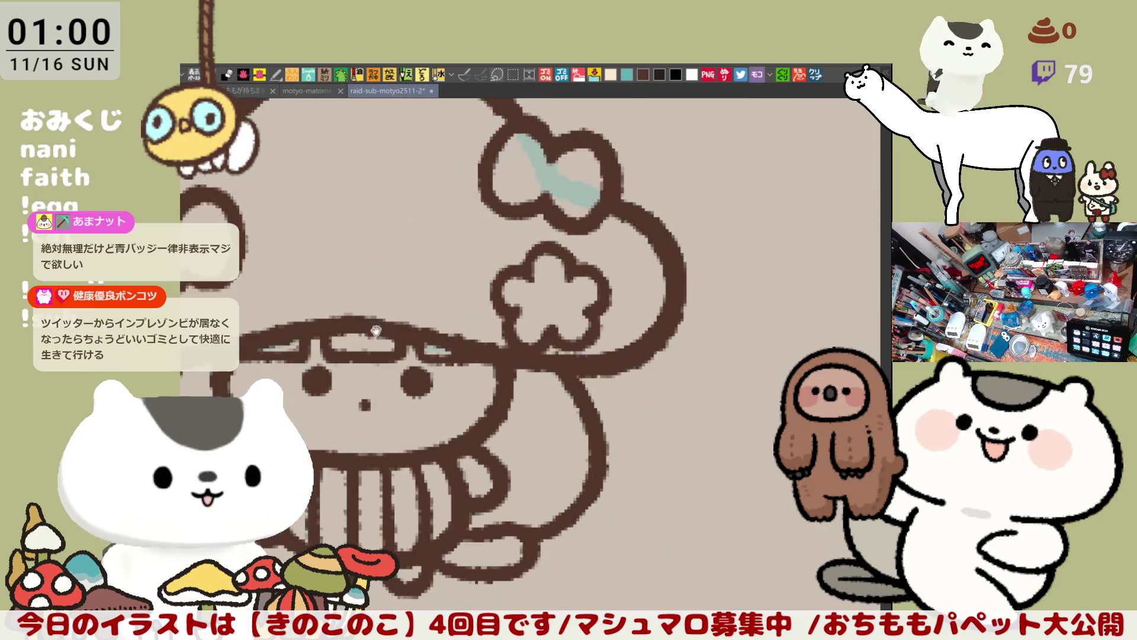
mouse_move(610, 217)
left_mouse_down()
mouse_move(537, 300)
mouse_move(537, 331)
mouse_move(596, 385)
left_mouse_up()
left_click_drag(583, 343, 548, 354)
mouse_move(610, 217)
left_mouse_down()
mouse_move(637, 219)
mouse_move(682, 423)
left_mouse_up()
mouse_move(550, 391)
left_mouse_down()
mouse_move(624, 426)
mouse_move(685, 422)
left_mouse_up()
left_click_drag(570, 277, 571, 305)
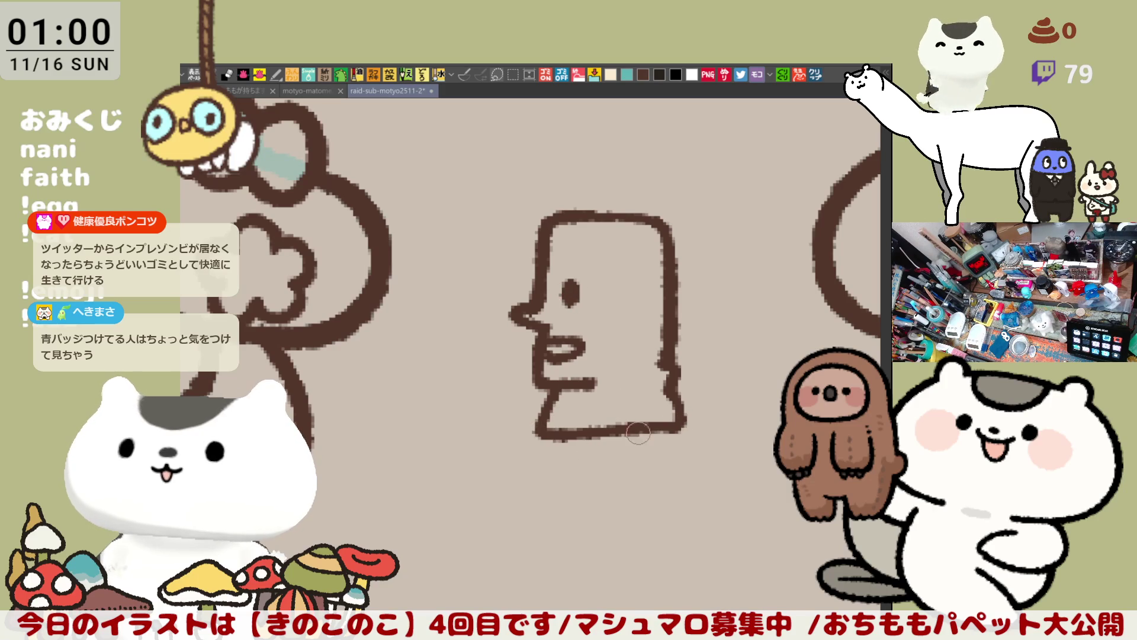
key("ctrl+z")
key("ctrl+z")
key("ctrl+z")
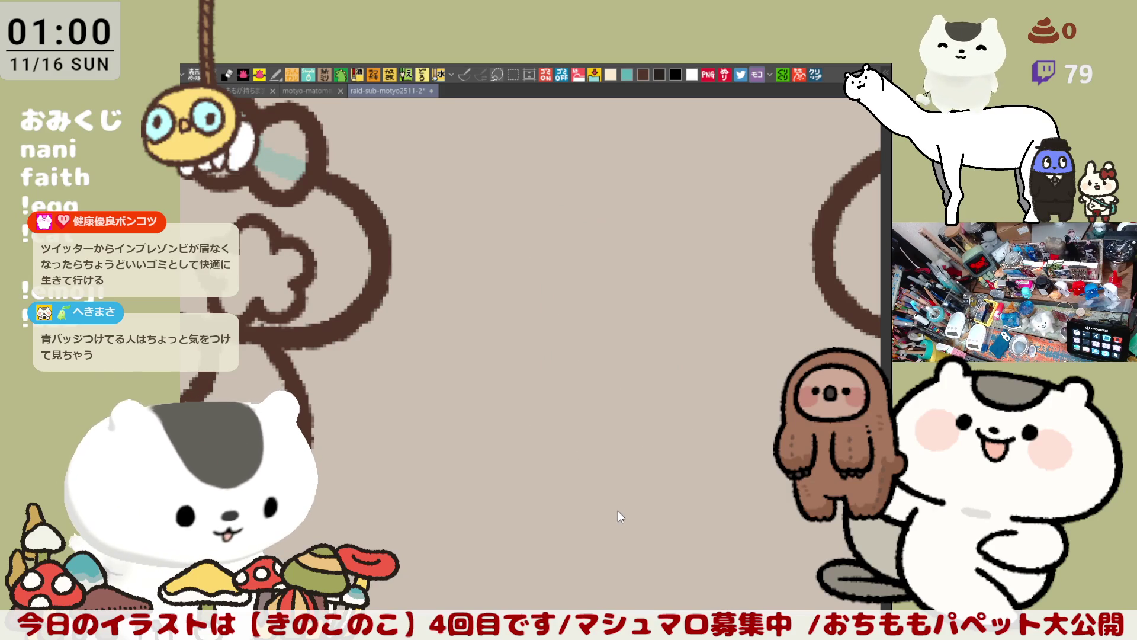
Paint a pale teal band just below the flower on the cap
scroll(617, 517, "down", 5)
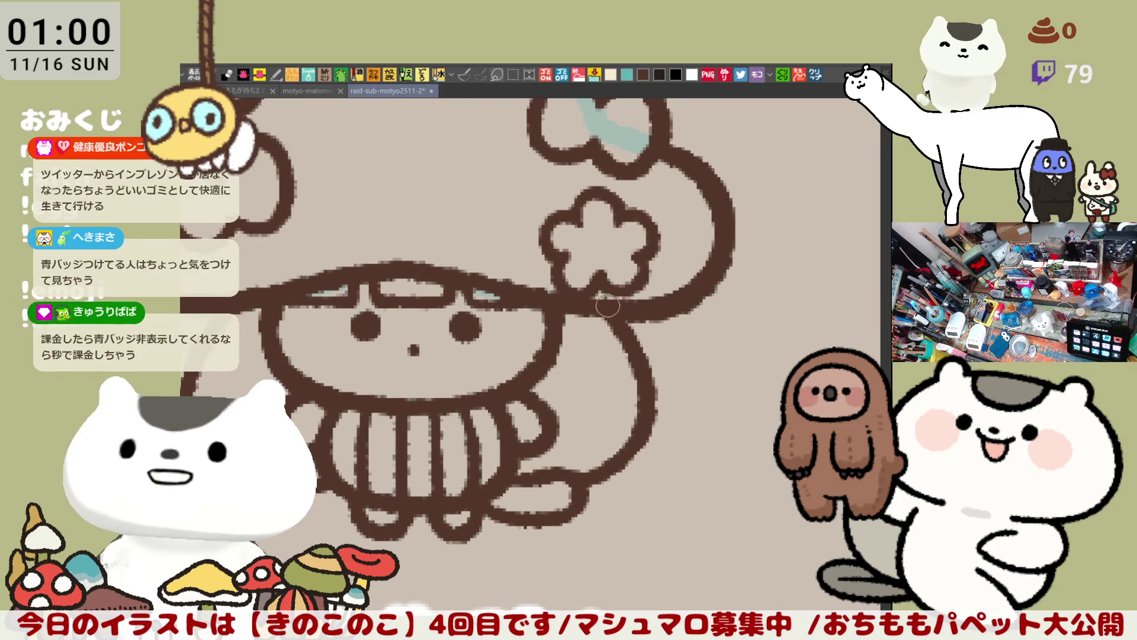
mouse_move(598, 301)
left_mouse_down()
mouse_move(608, 317)
mouse_move(619, 307)
mouse_move(600, 297)
mouse_move(562, 312)
mouse_move(625, 311)
mouse_move(613, 305)
mouse_move(577, 299)
mouse_move(603, 303)
mouse_move(577, 314)
mouse_move(614, 328)
left_mouse_up()
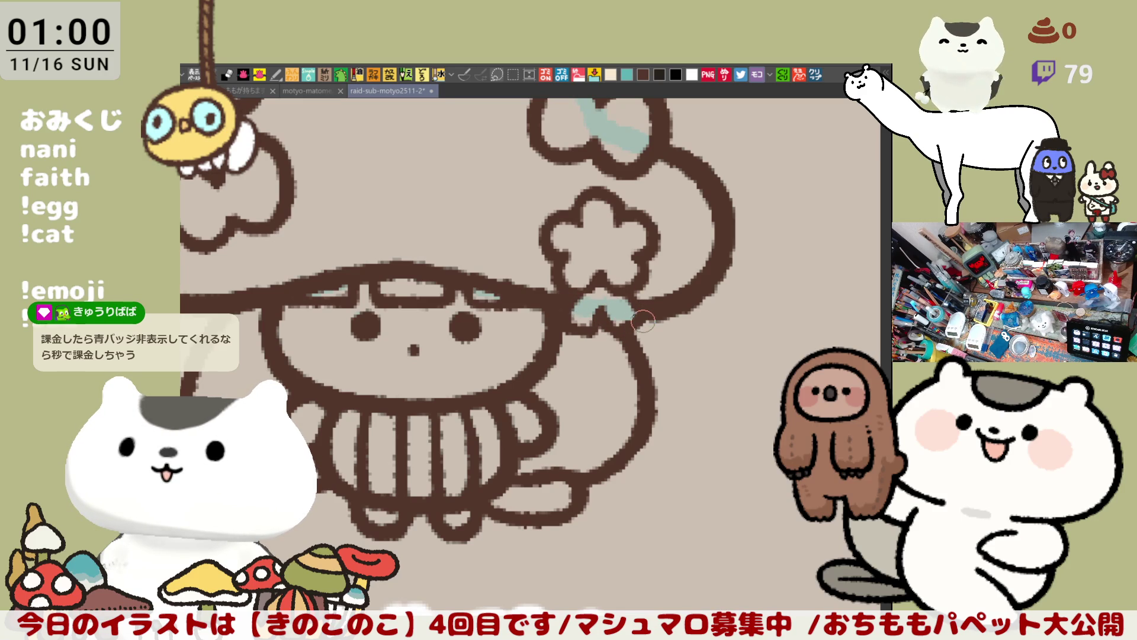
mouse_move(648, 320)
left_mouse_down()
mouse_move(604, 308)
mouse_move(634, 292)
mouse_move(625, 328)
mouse_move(637, 292)
mouse_move(586, 326)
mouse_move(570, 321)
left_mouse_up()
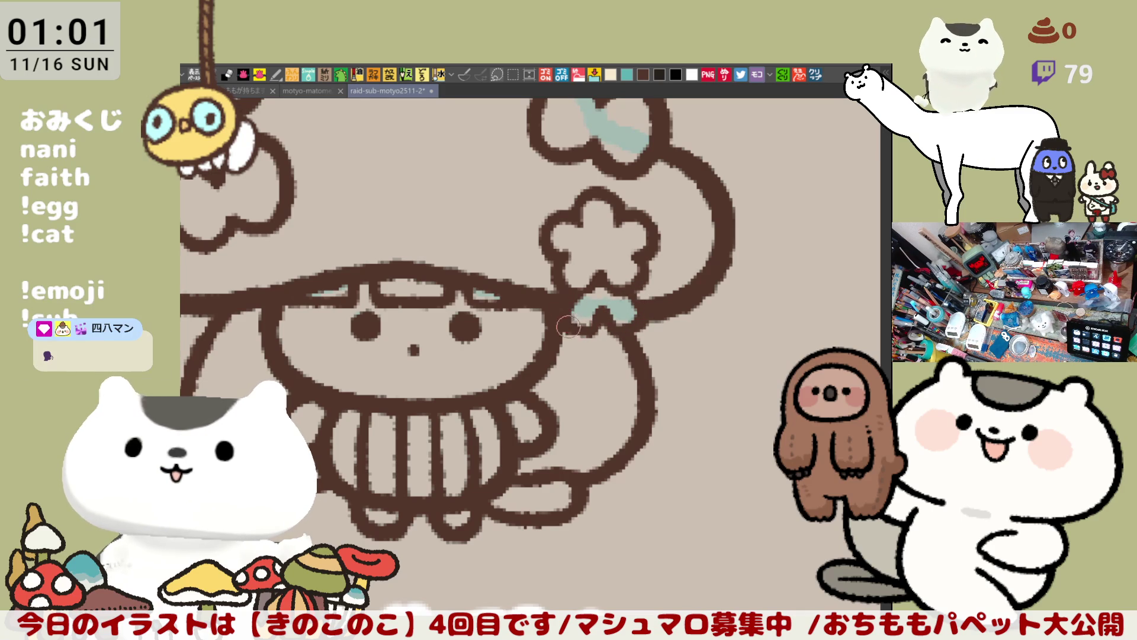
Clean up the teal band's right tip, draw a star inside the flower, and save the sheet
mouse_move(564, 316)
left_mouse_down()
mouse_move(585, 334)
mouse_move(634, 320)
mouse_move(611, 317)
mouse_move(632, 320)
mouse_move(632, 298)
left_mouse_up()
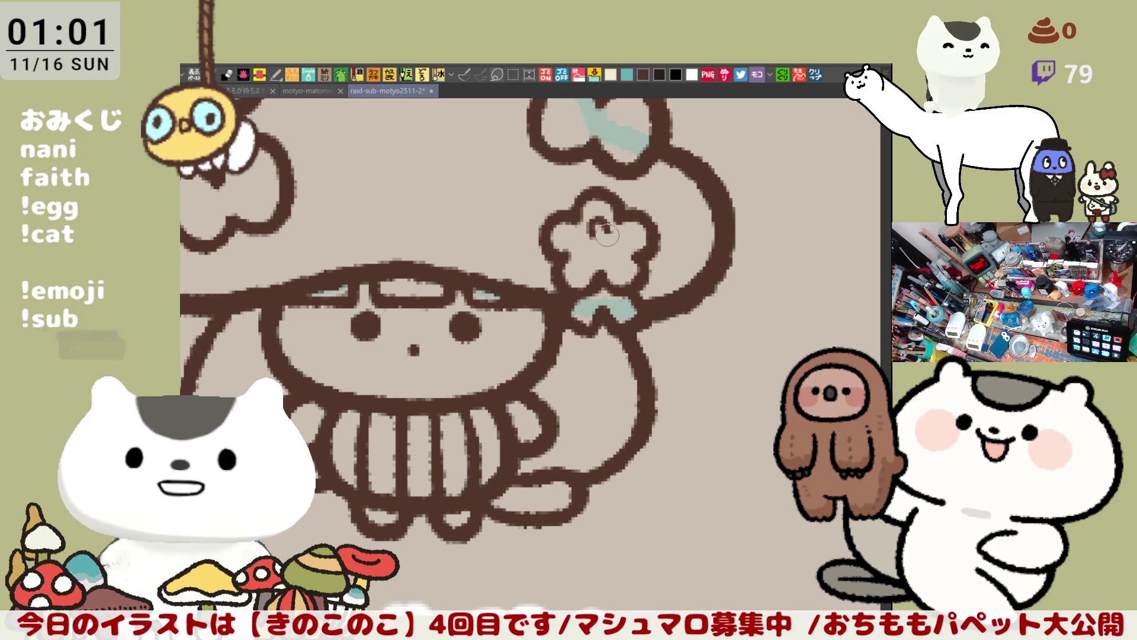
mouse_move(598, 239)
left_mouse_down()
mouse_move(607, 216)
mouse_move(575, 245)
mouse_move(597, 252)
mouse_move(581, 231)
mouse_move(595, 260)
mouse_move(613, 239)
left_mouse_up()
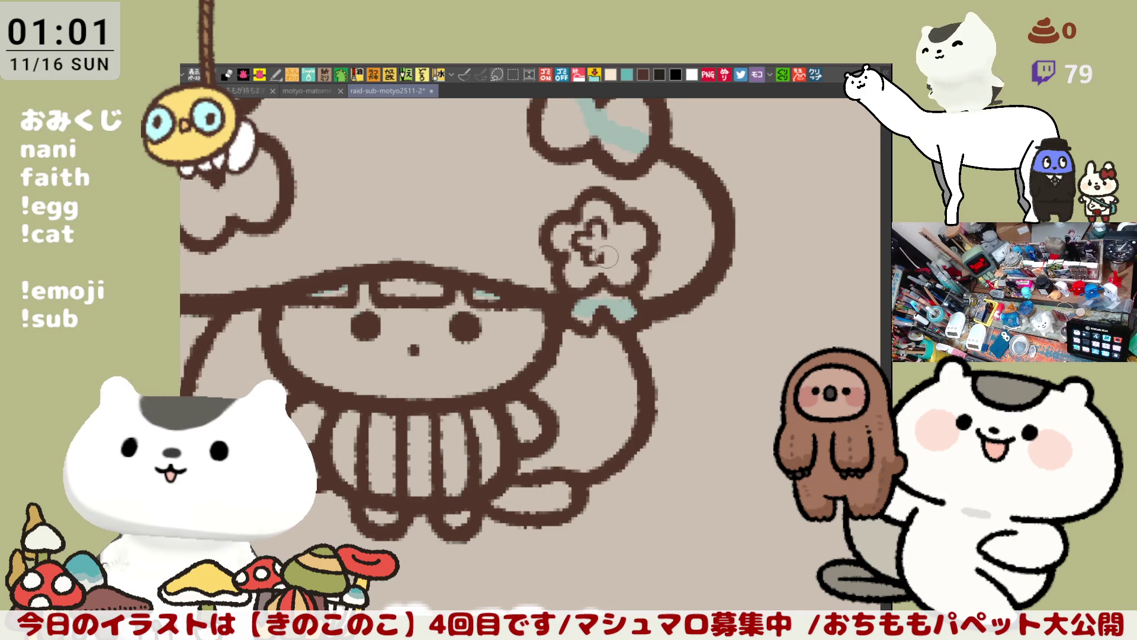
mouse_move(608, 237)
left_mouse_down()
mouse_move(598, 255)
mouse_move(628, 234)
left_mouse_up()
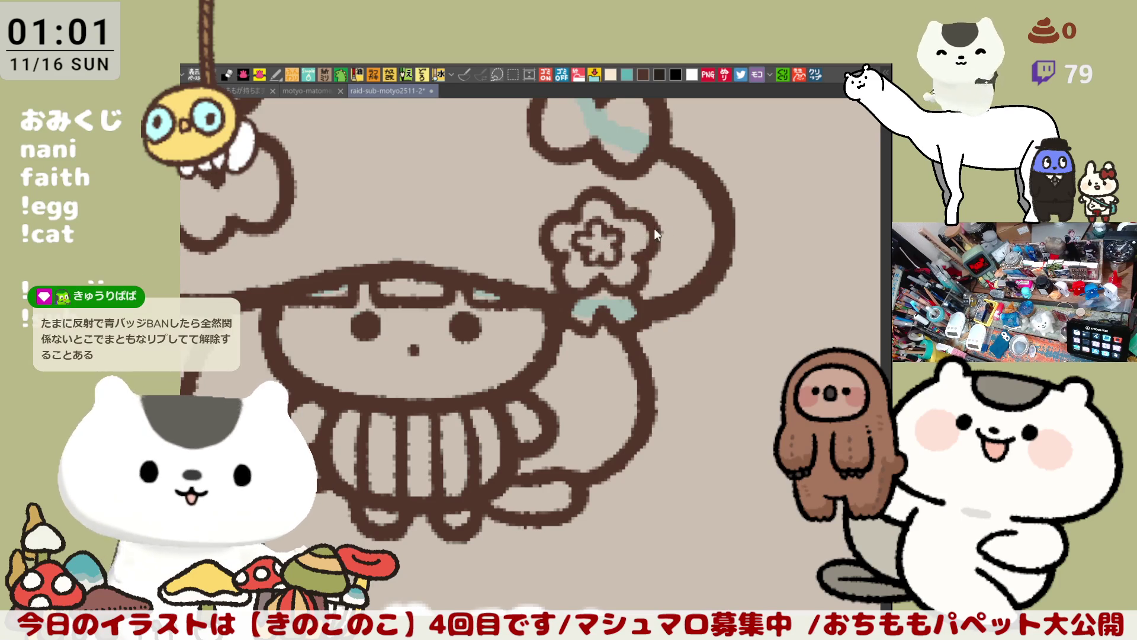
key("ctrl+s")
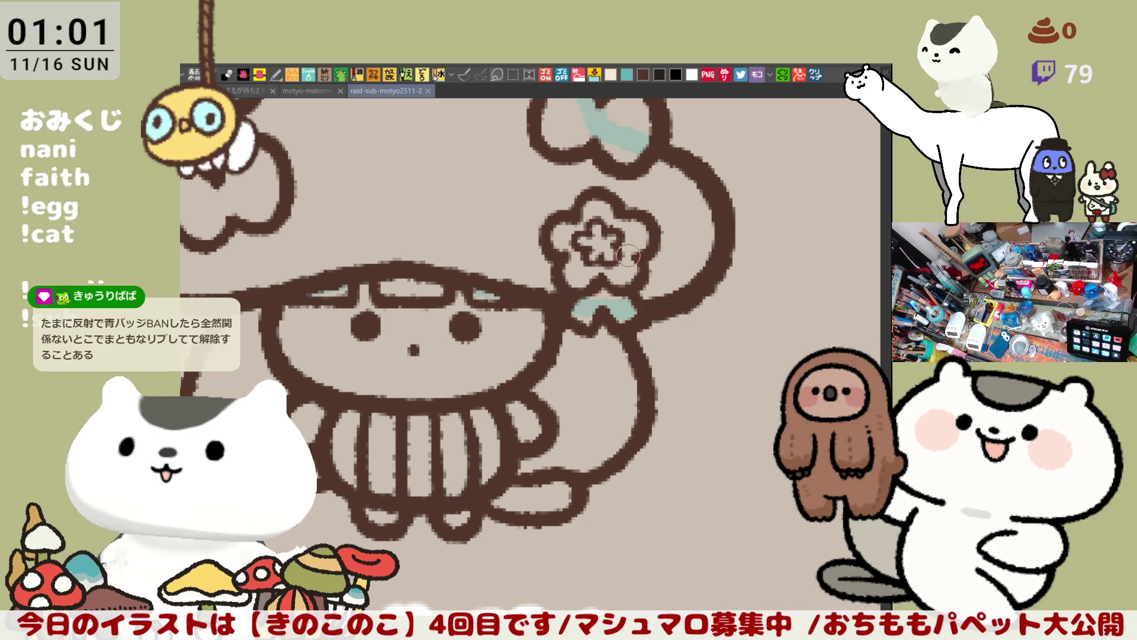
scroll(628, 255, "down", 5)
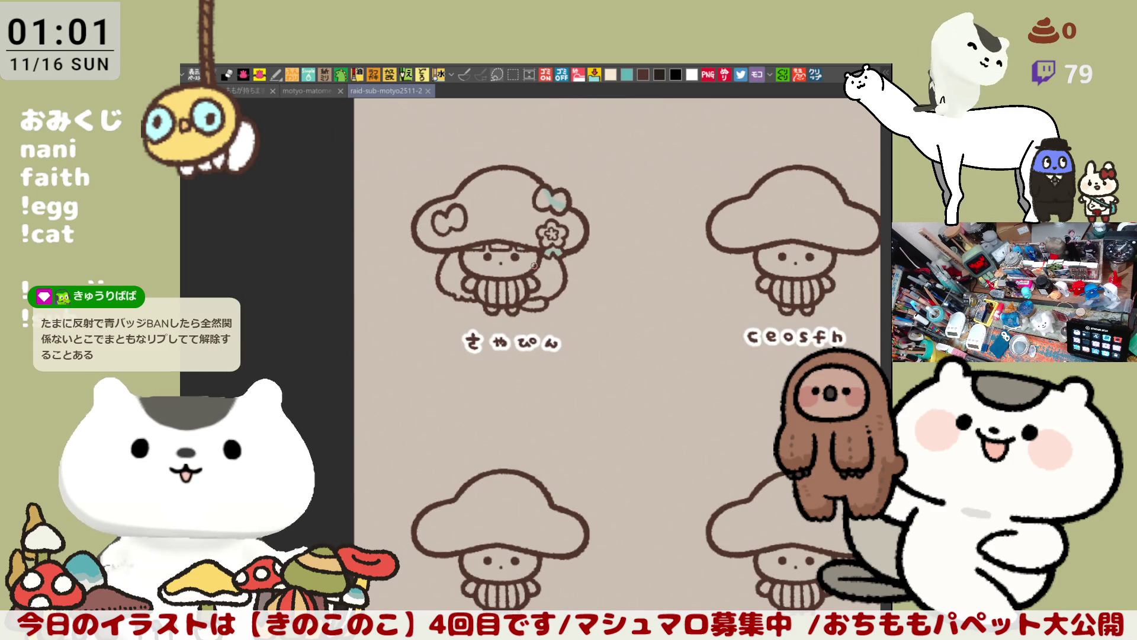
Touch up the cap's wavy edge, then add brown marks inside the skirt's tail loop
scroll(534, 265, "up", 5)
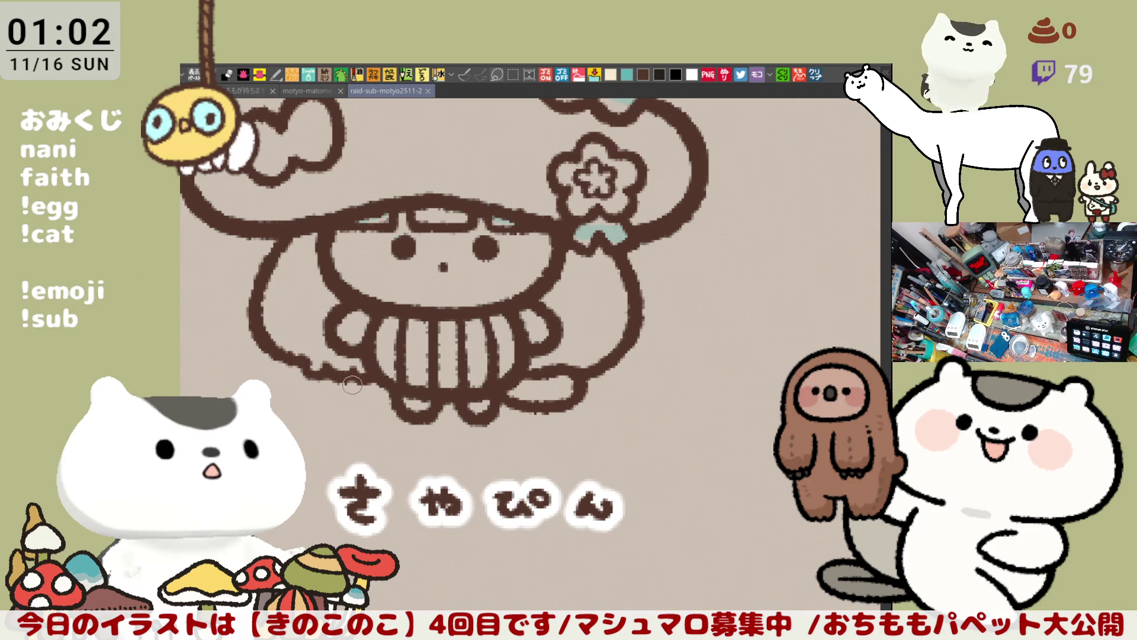
mouse_move(353, 371)
left_mouse_down()
mouse_move(373, 382)
mouse_move(332, 370)
mouse_move(367, 380)
left_mouse_up()
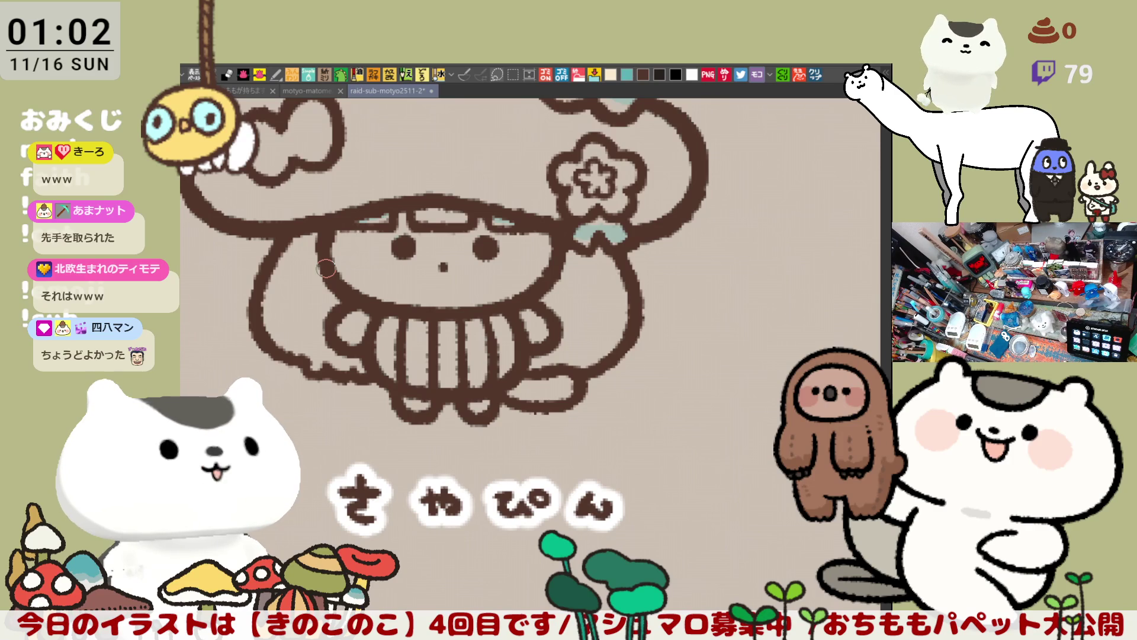
mouse_move(528, 332)
left_mouse_down()
mouse_move(599, 279)
mouse_move(634, 314)
left_mouse_up()
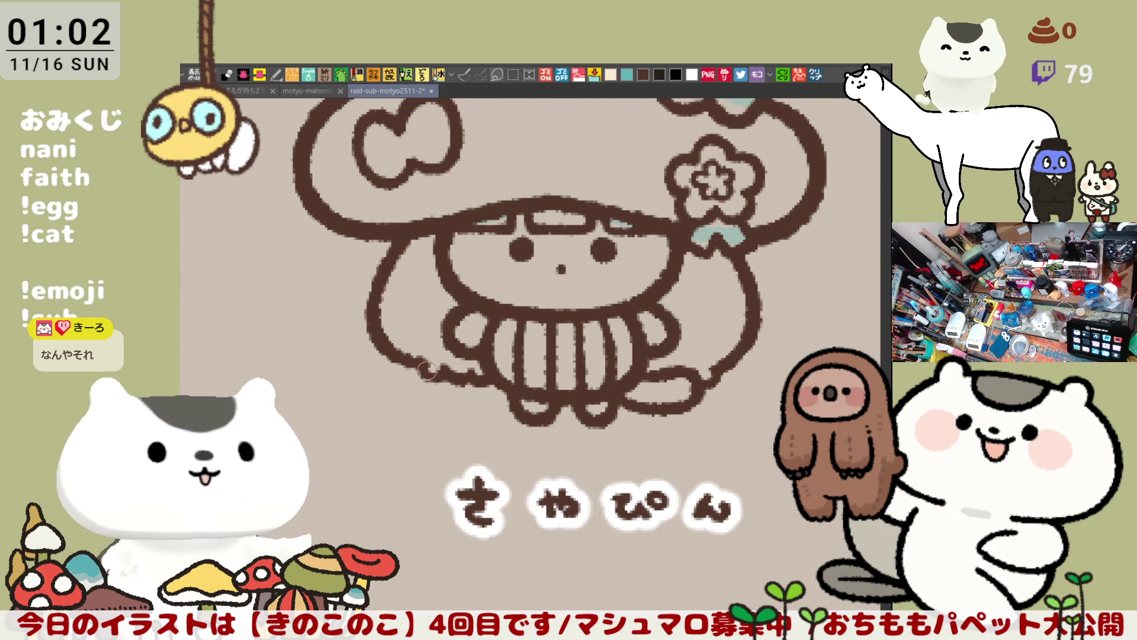
left_click_drag(577, 353, 491, 401)
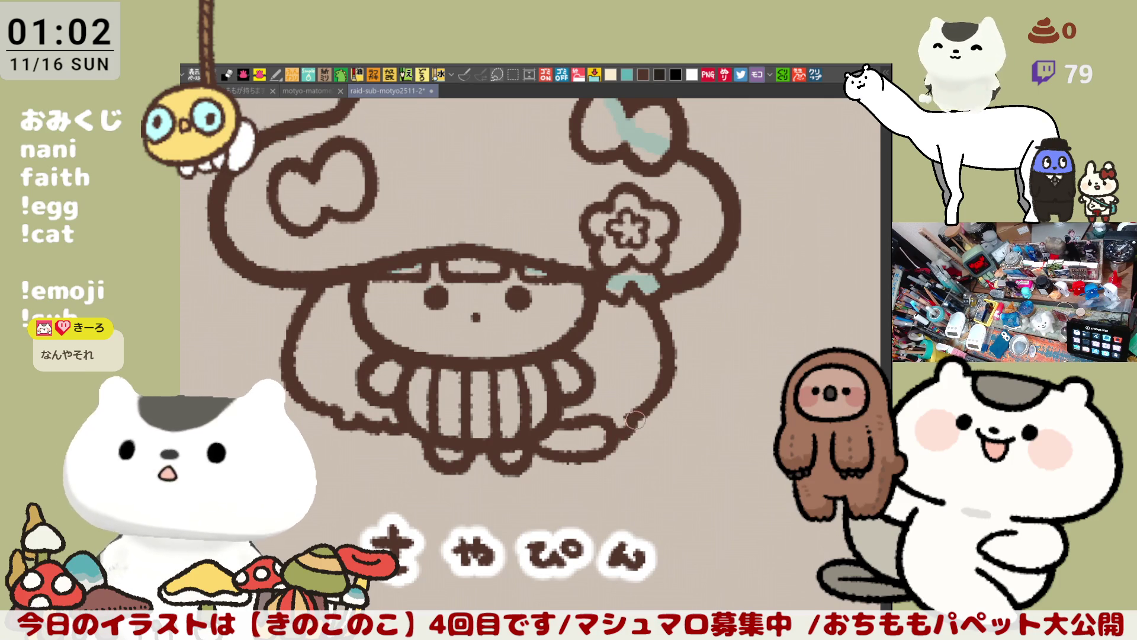
scroll(649, 384, "left", 2)
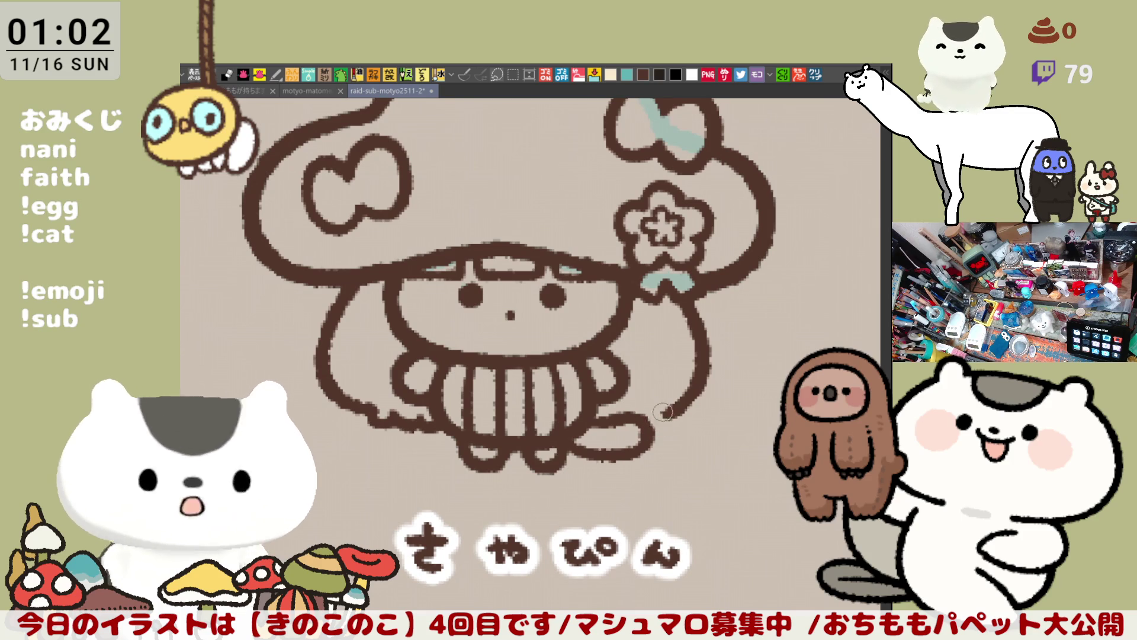
scroll(663, 407, "down", 2)
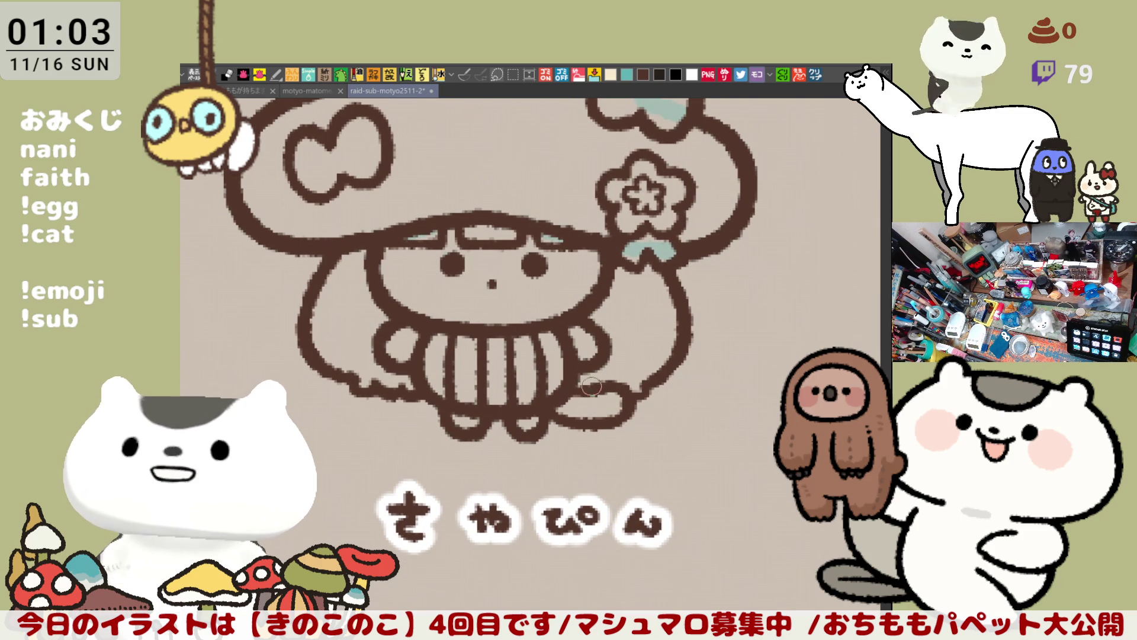
mouse_move(578, 403)
left_mouse_down()
mouse_move(573, 419)
mouse_move(590, 418)
mouse_move(604, 395)
mouse_move(591, 414)
left_mouse_up()
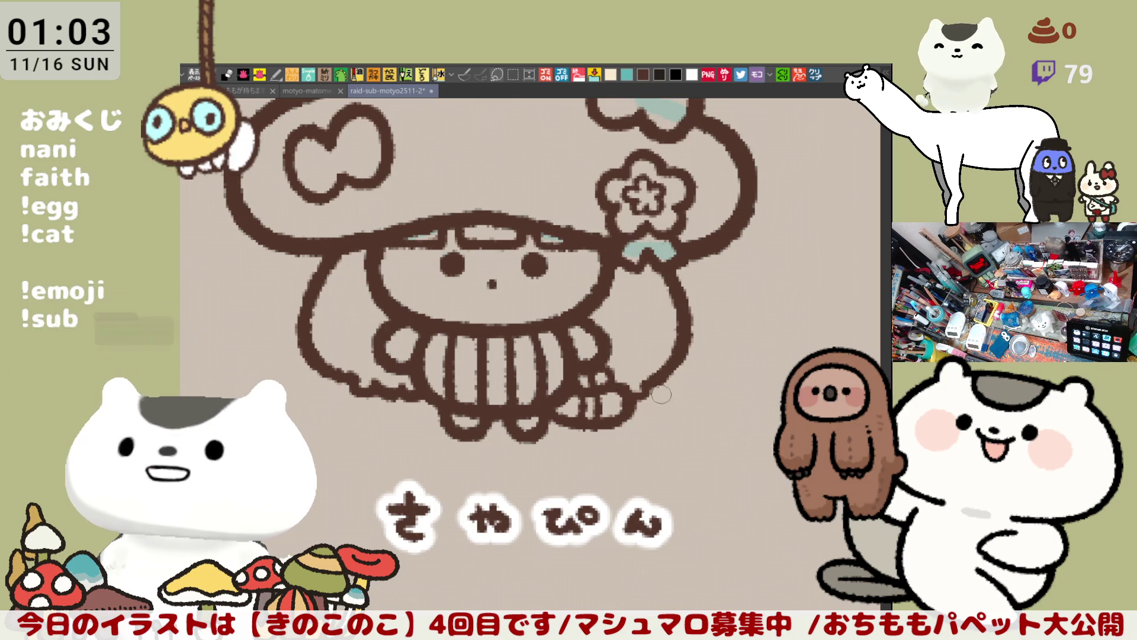
Pan around the tail and character, ending on the empty area beside the name
left_click_drag(648, 374, 666, 362)
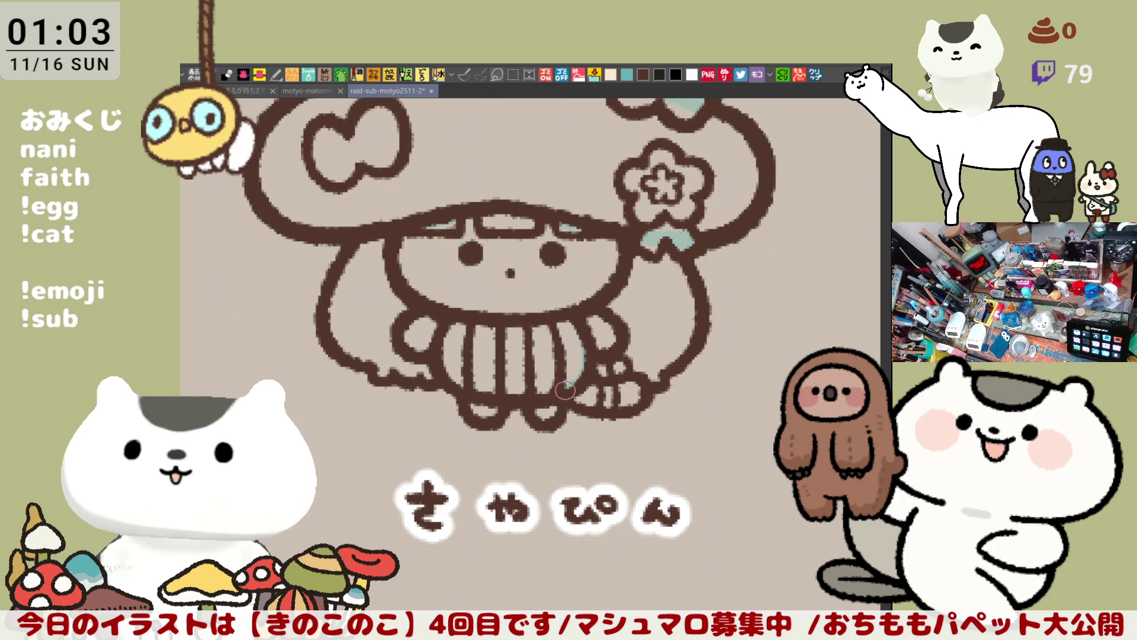
mouse_move(628, 409)
left_mouse_down()
mouse_move(631, 308)
mouse_move(606, 377)
mouse_move(673, 372)
left_mouse_up()
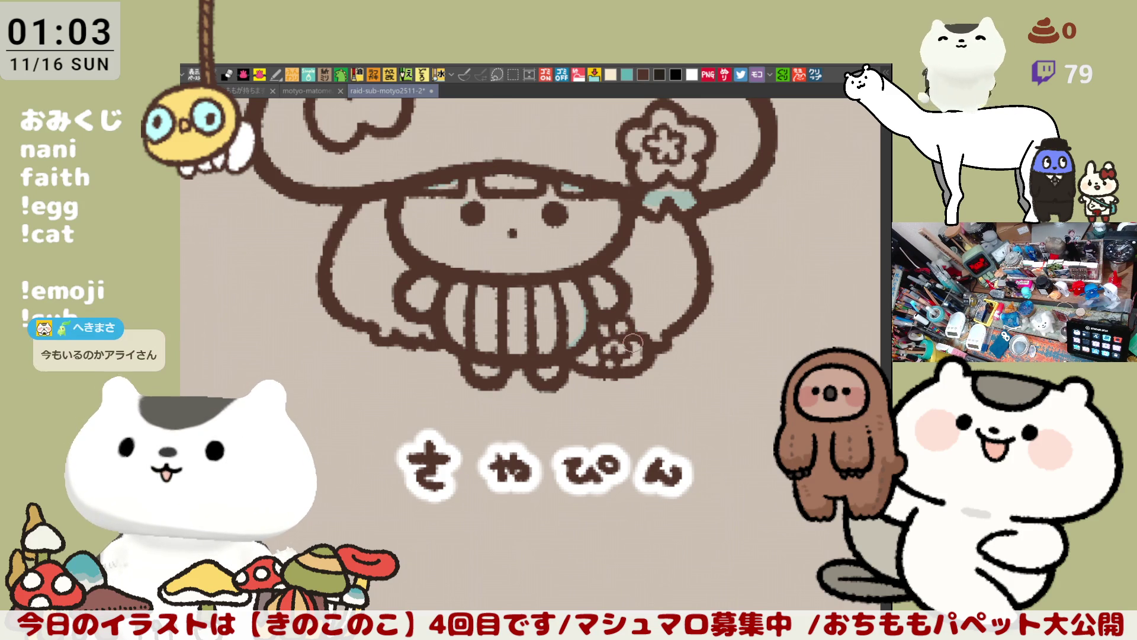
left_click_drag(636, 342, 493, 283)
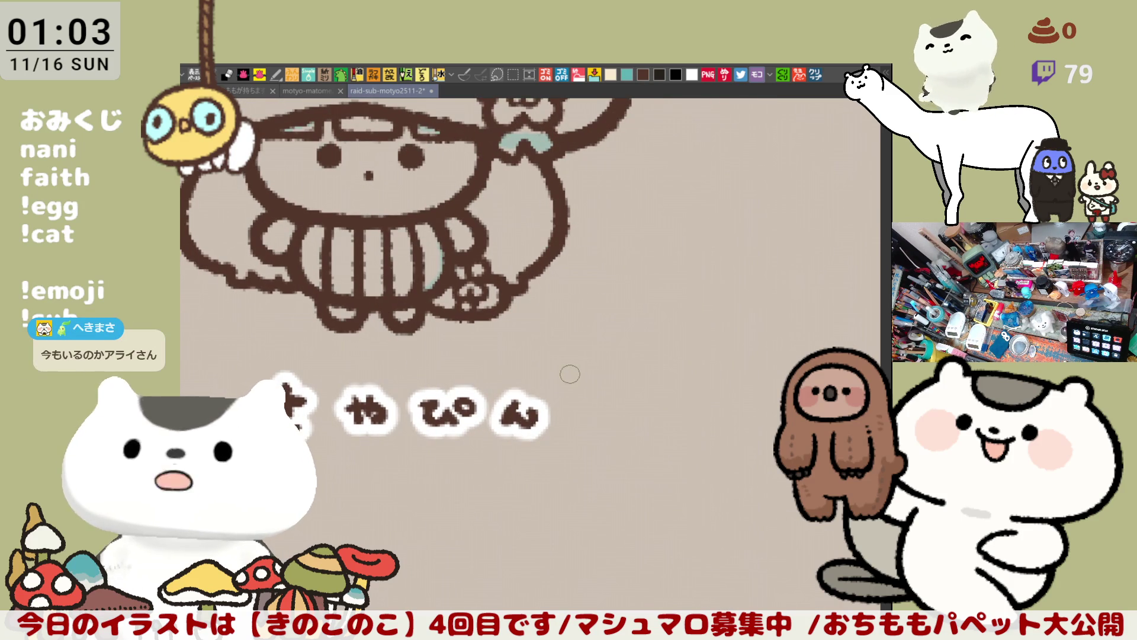
mouse_move(596, 368)
left_mouse_down()
mouse_move(448, 355)
mouse_move(556, 339)
mouse_move(625, 305)
mouse_move(622, 318)
left_mouse_up()
left_click_drag(595, 297, 625, 345)
mouse_move(637, 306)
left_mouse_down()
mouse_move(680, 304)
mouse_move(684, 320)
left_mouse_up()
mouse_move(659, 299)
left_mouse_down()
mouse_move(665, 334)
mouse_move(683, 345)
mouse_move(741, 305)
left_mouse_up()
mouse_move(718, 296)
left_mouse_down()
mouse_move(739, 350)
mouse_move(639, 338)
left_mouse_up()
mouse_move(701, 286)
left_mouse_down()
mouse_move(661, 316)
mouse_move(691, 333)
left_mouse_up()
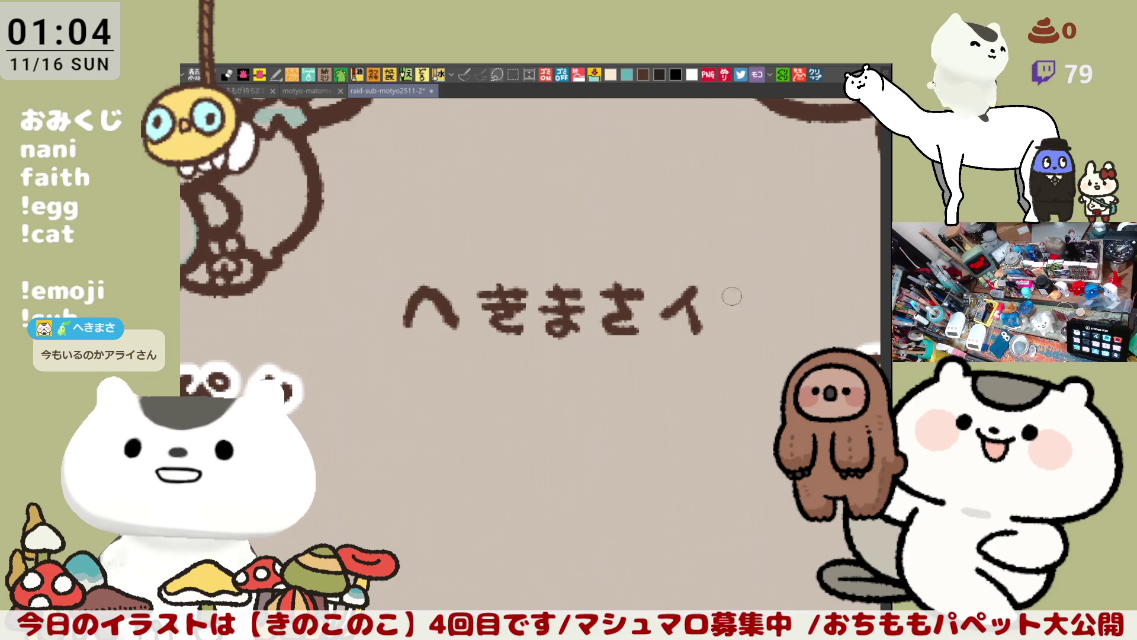
mouse_move(681, 356)
left_mouse_down()
mouse_move(716, 348)
mouse_move(672, 354)
left_mouse_up()
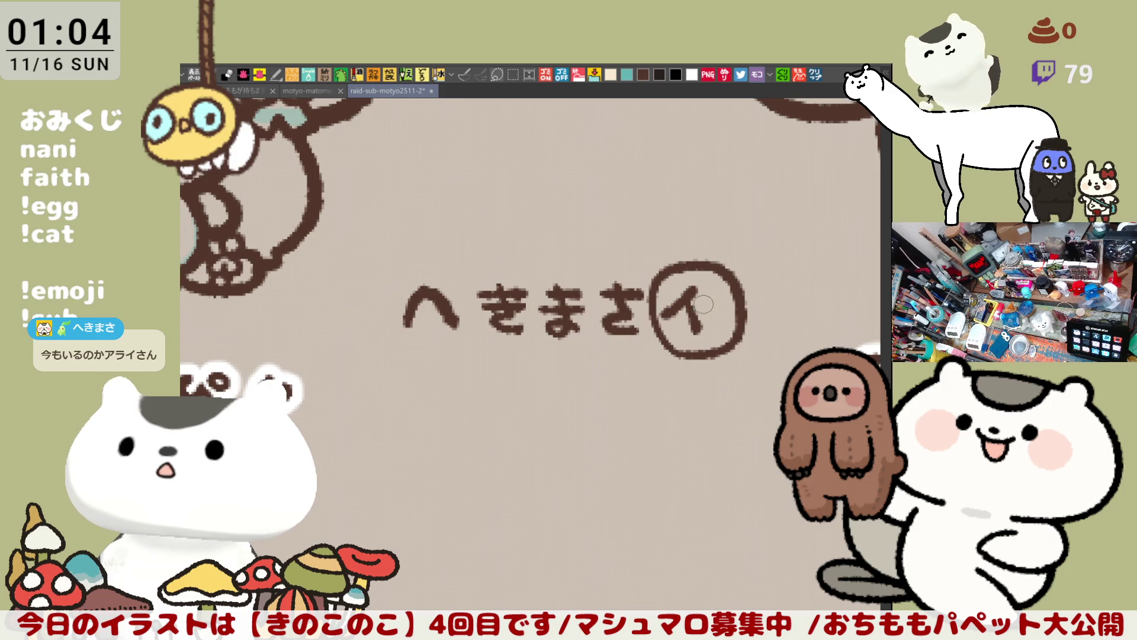
key("ctrl+z")
key("ctrl+z")
key("ctrl+z")
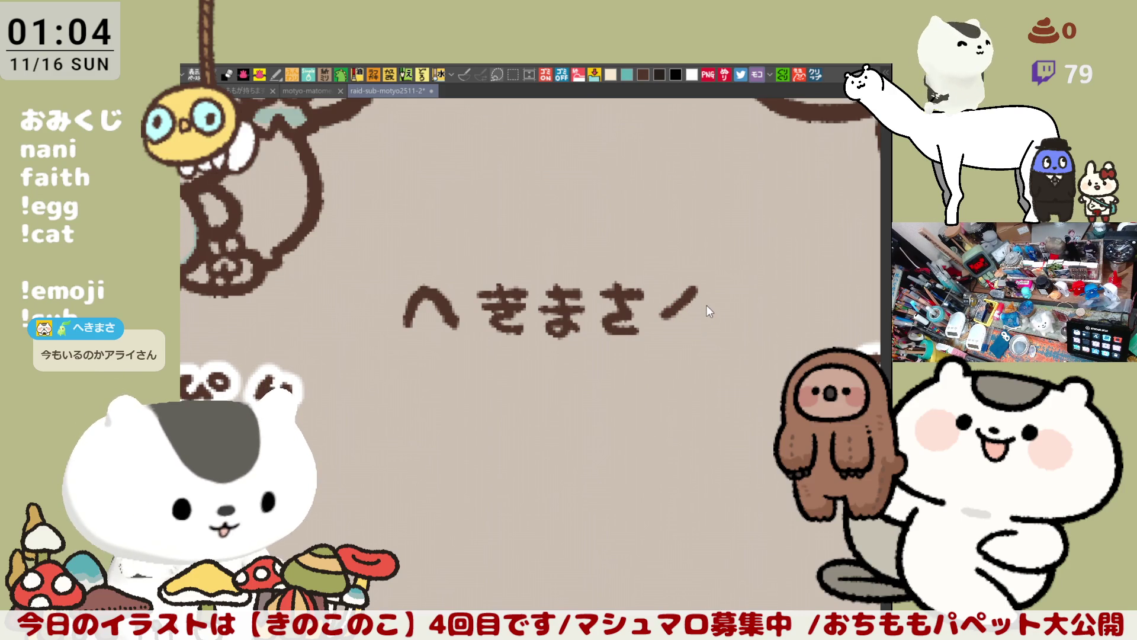
key("ctrl+z")
key("ctrl+z")
key("ctrl+z")
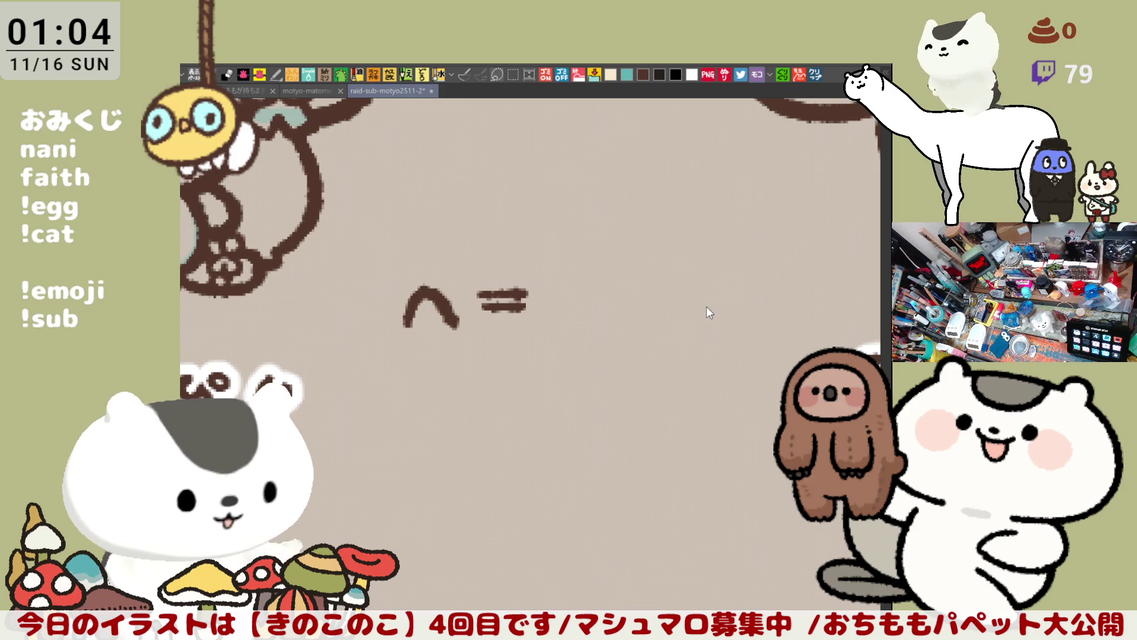
scroll(680, 437, "up", 5)
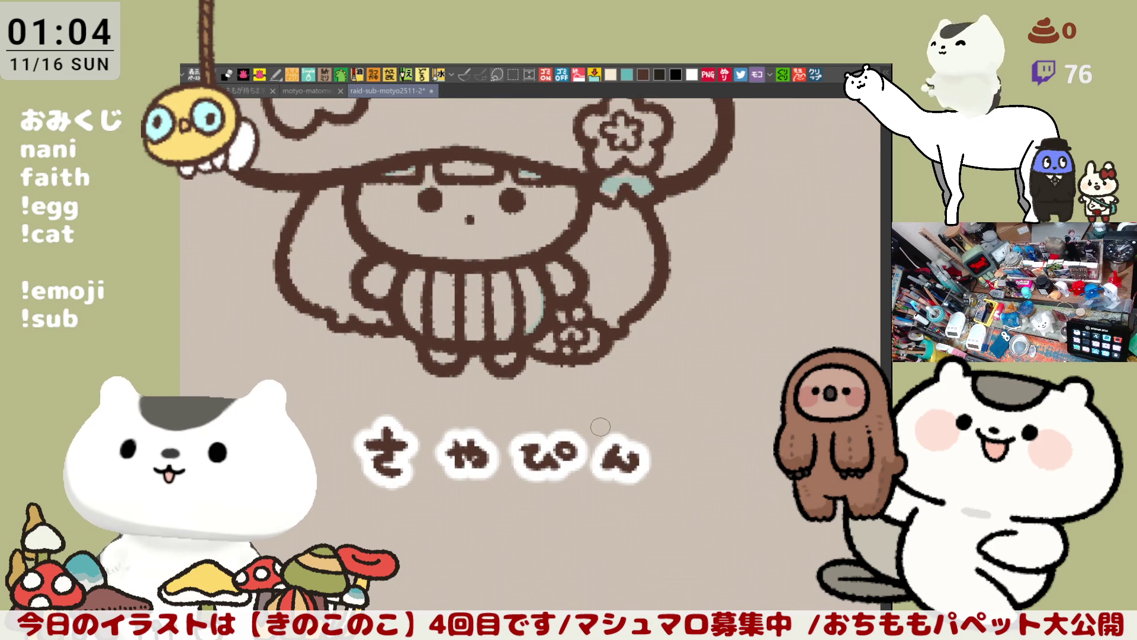
Save the card sheet and touch up the さやぴん mushroom cap outline
key("ctrl+s")
scroll(597, 449, "down", 2)
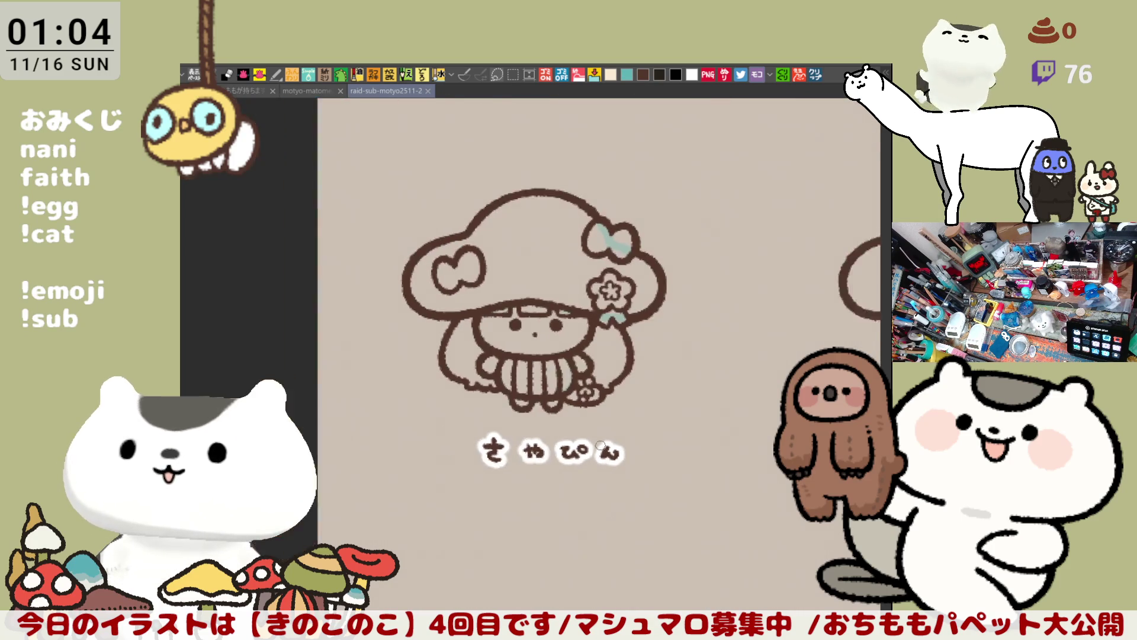
scroll(413, 354, "up", 4)
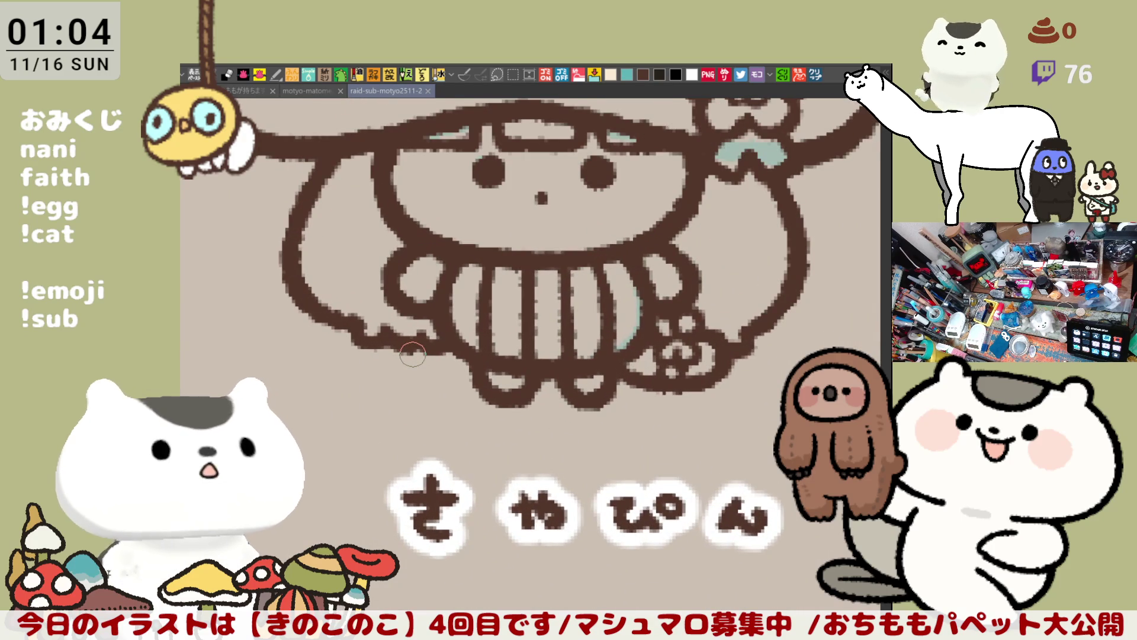
left_click_drag(584, 245, 635, 361)
mouse_move(682, 222)
left_mouse_down()
mouse_move(743, 246)
mouse_move(743, 258)
mouse_move(705, 243)
mouse_move(761, 246)
mouse_move(747, 245)
mouse_move(756, 236)
left_mouse_up()
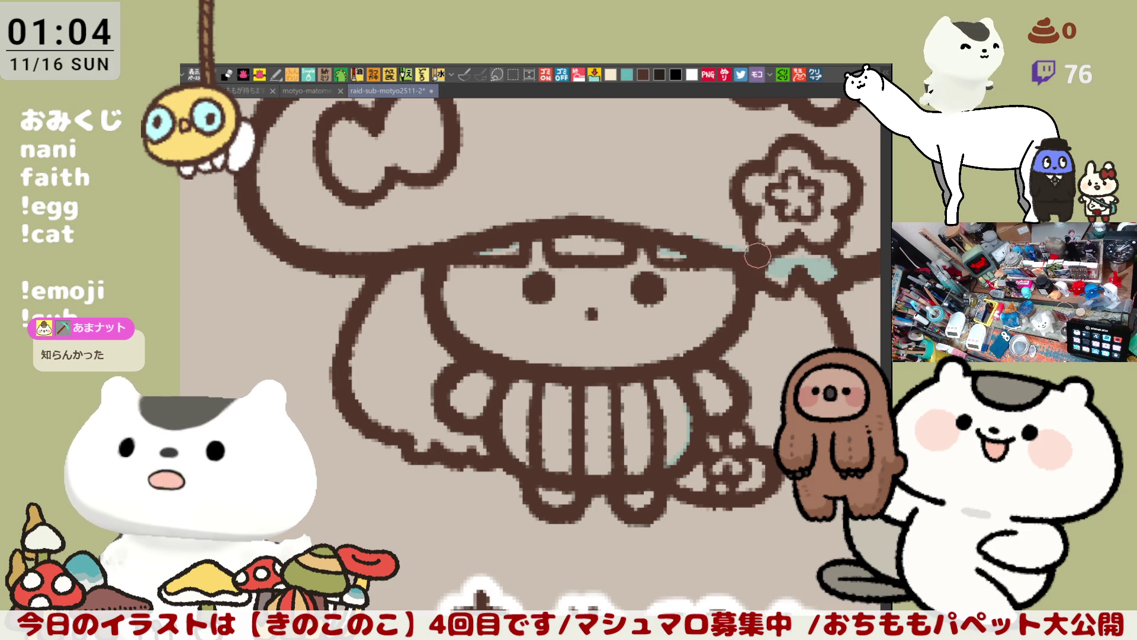
Draw a hooked curve left of the character's face, redrawing it once
scroll(769, 320, "right", 5)
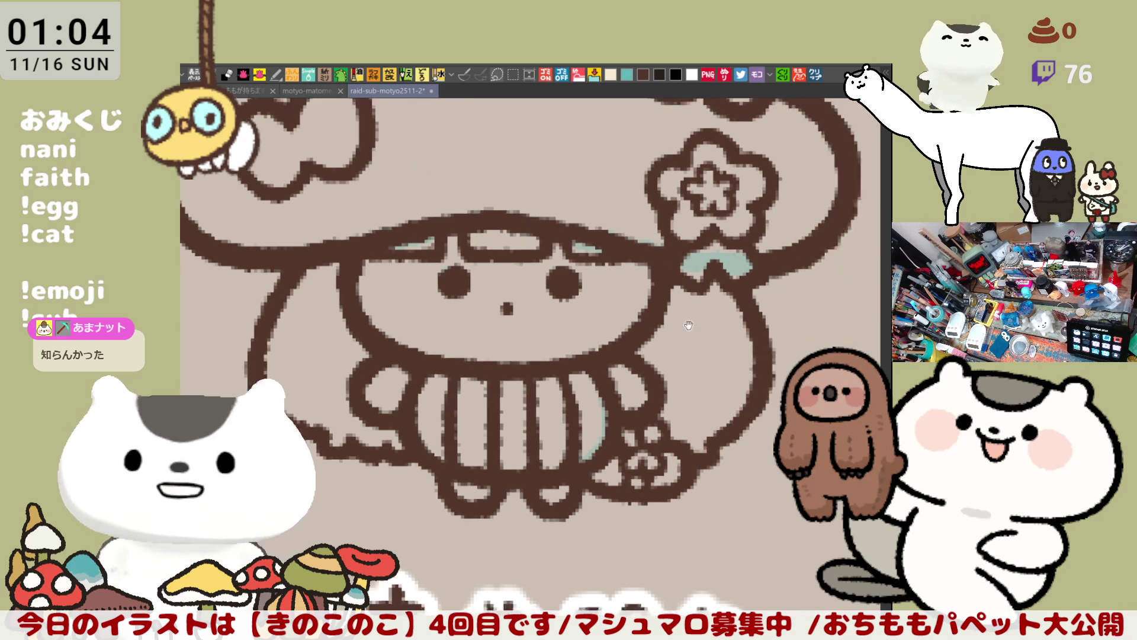
scroll(677, 349, "down", 5)
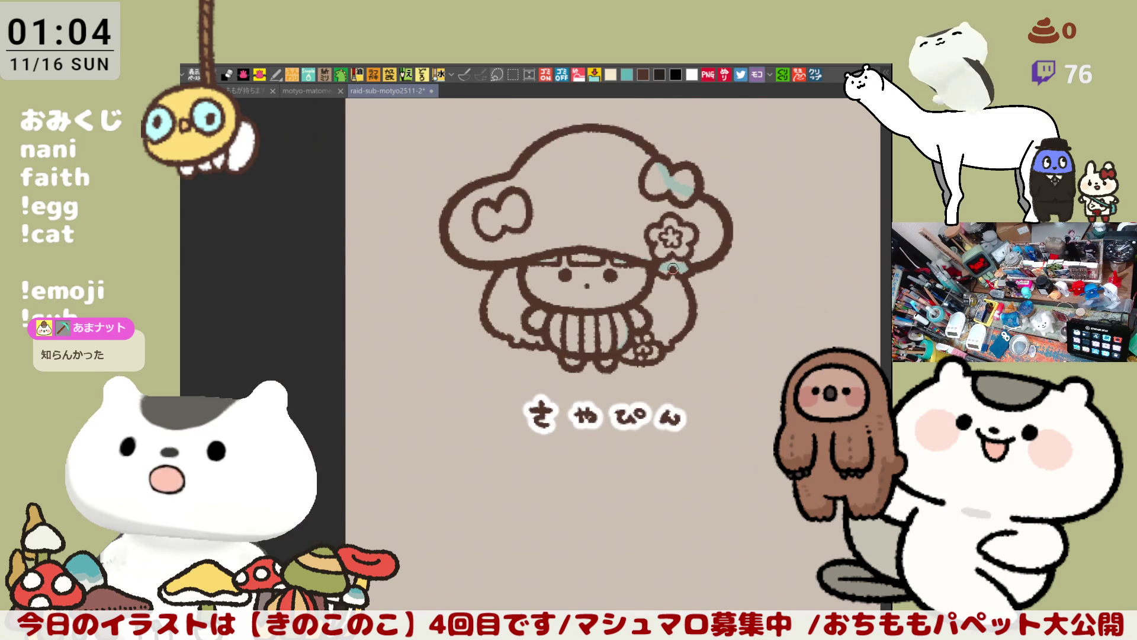
scroll(673, 269, "up", 1)
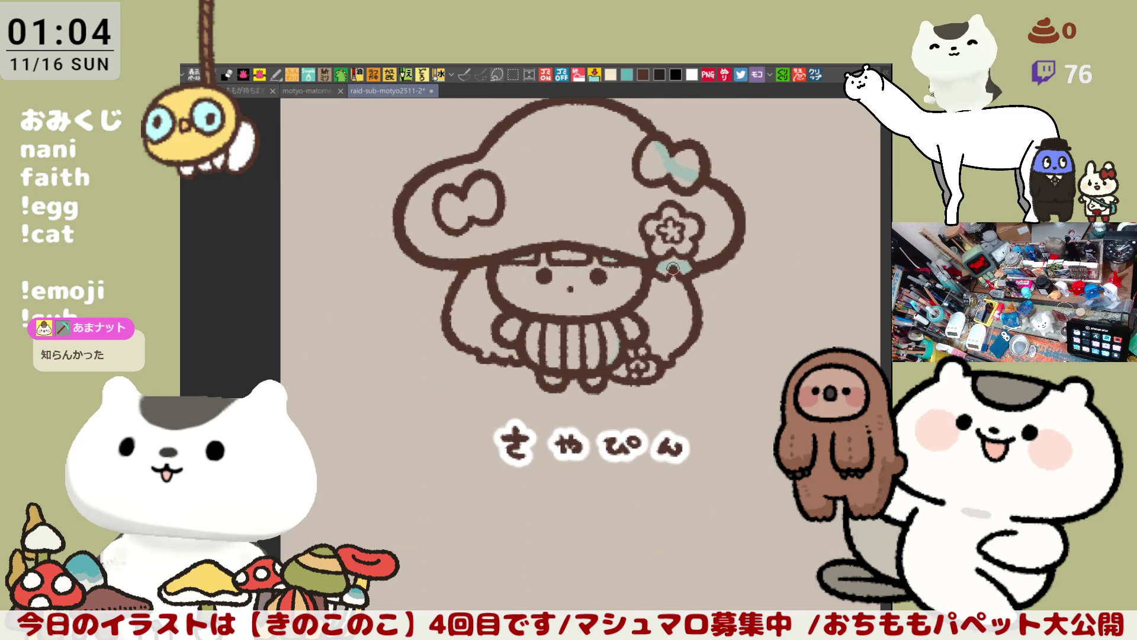
scroll(664, 265, "down", 1)
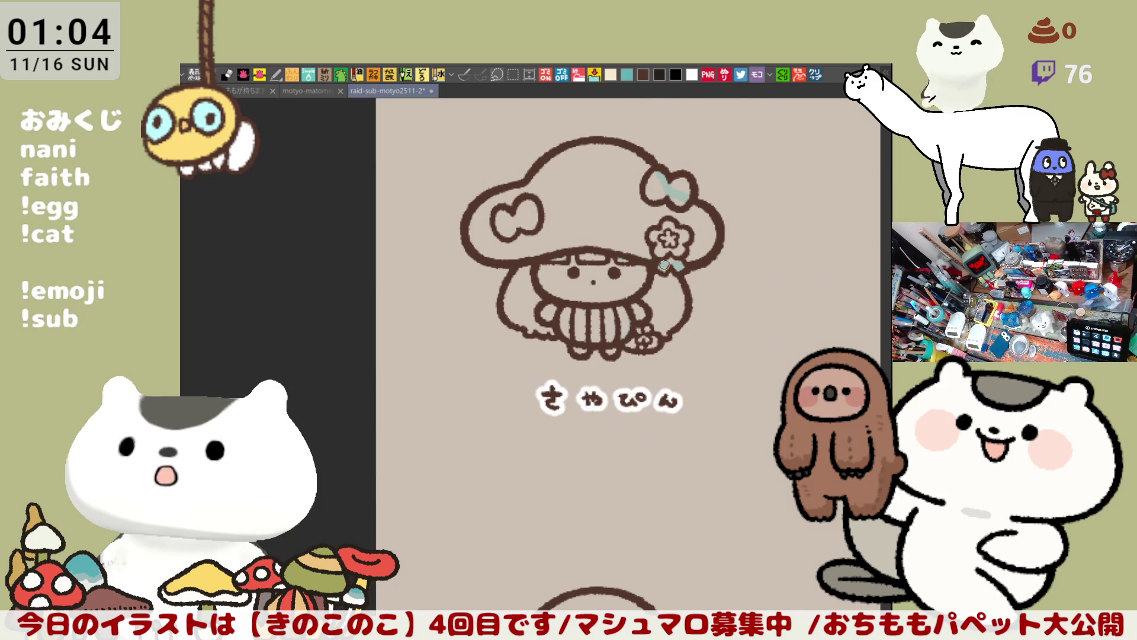
scroll(665, 266, "up", 3)
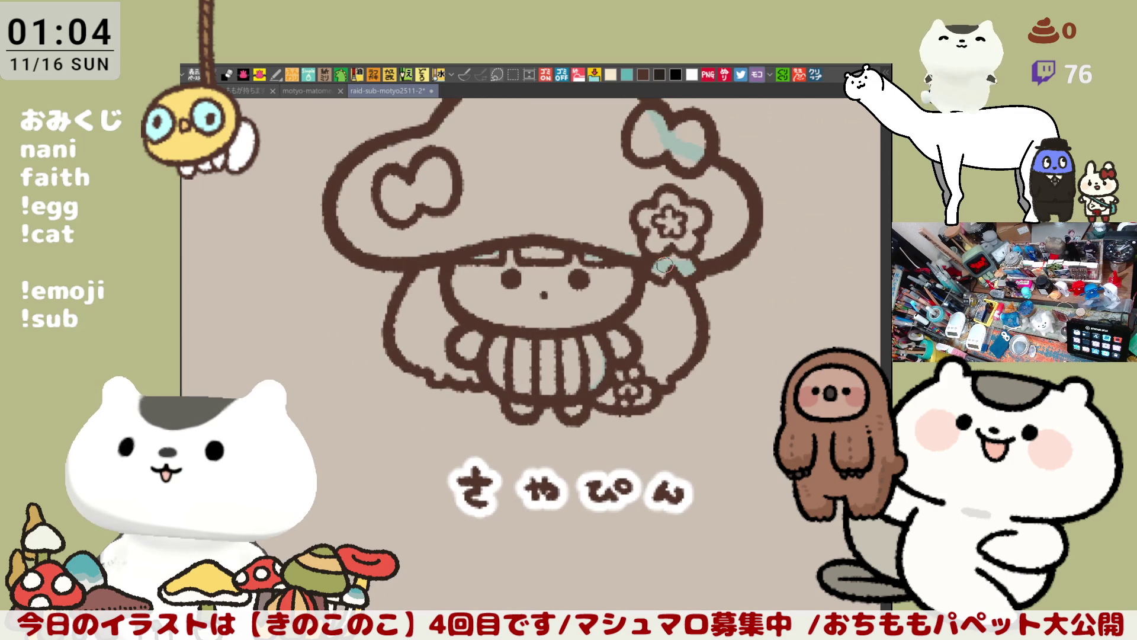
left_click_drag(573, 282, 633, 316)
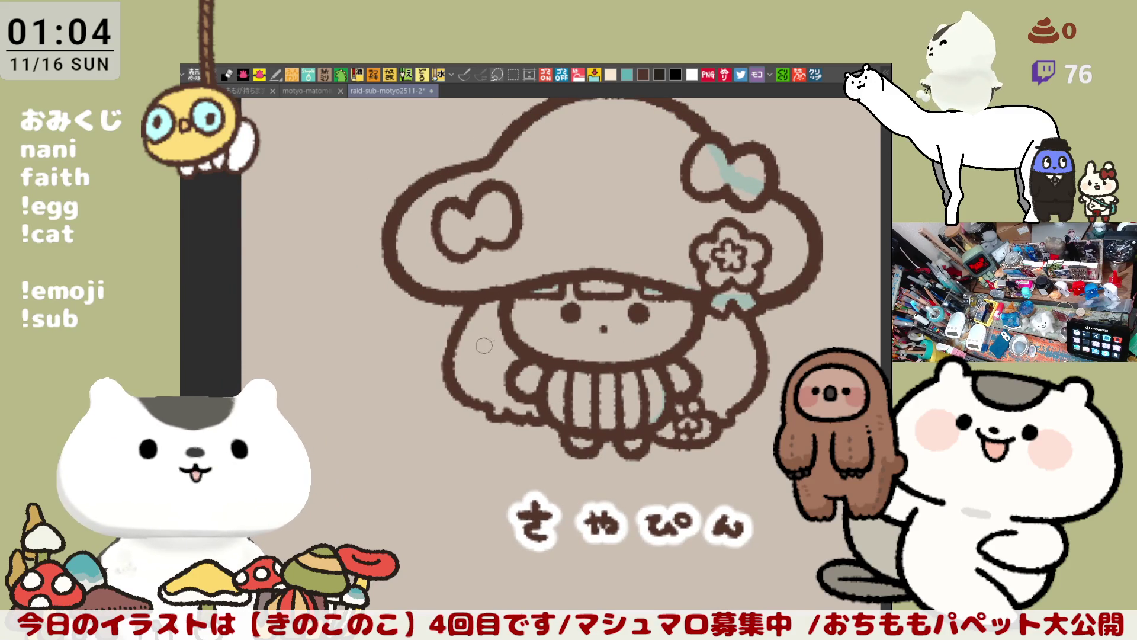
left_click_drag(477, 353, 489, 379)
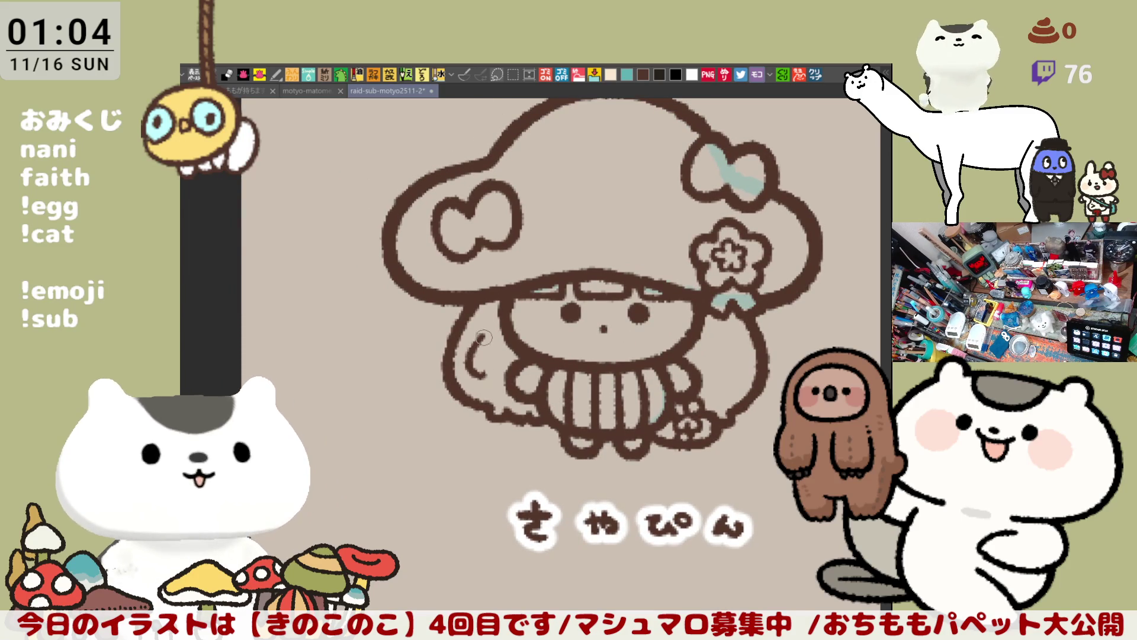
key("ctrl+z")
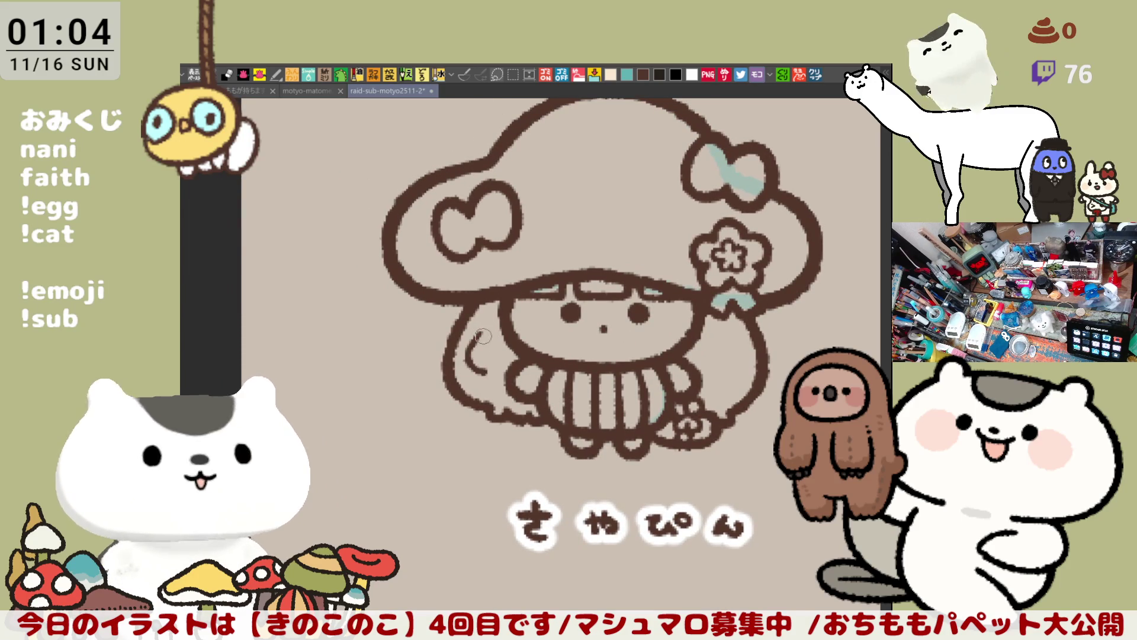
left_click_drag(481, 343, 488, 377)
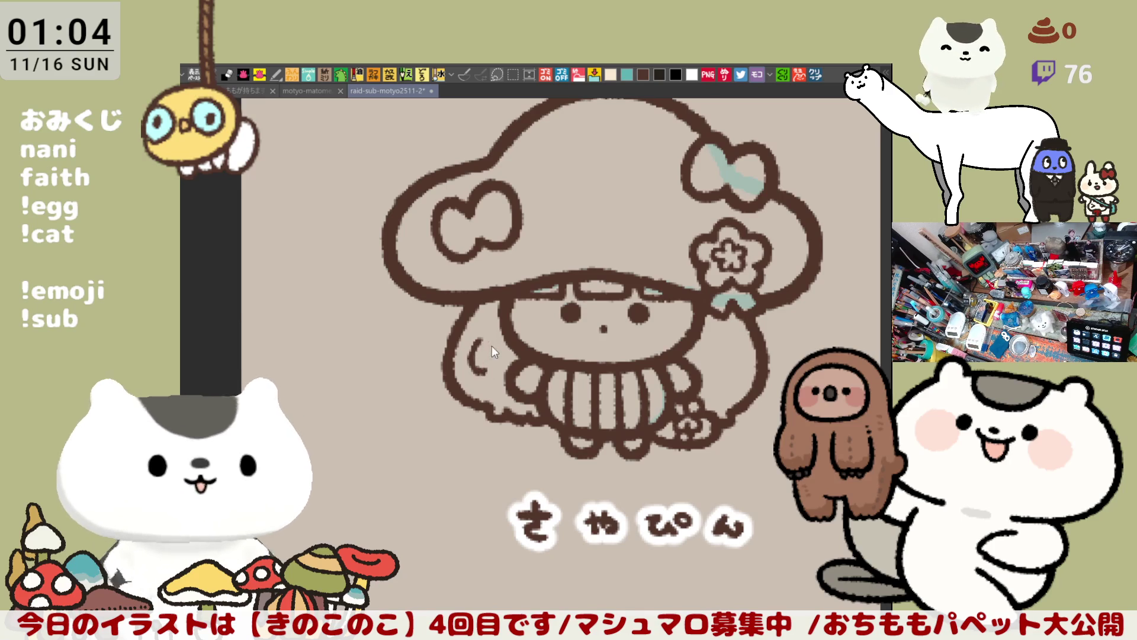
Draw a crescent mark on the right cheek
left_click_drag(598, 418, 557, 372)
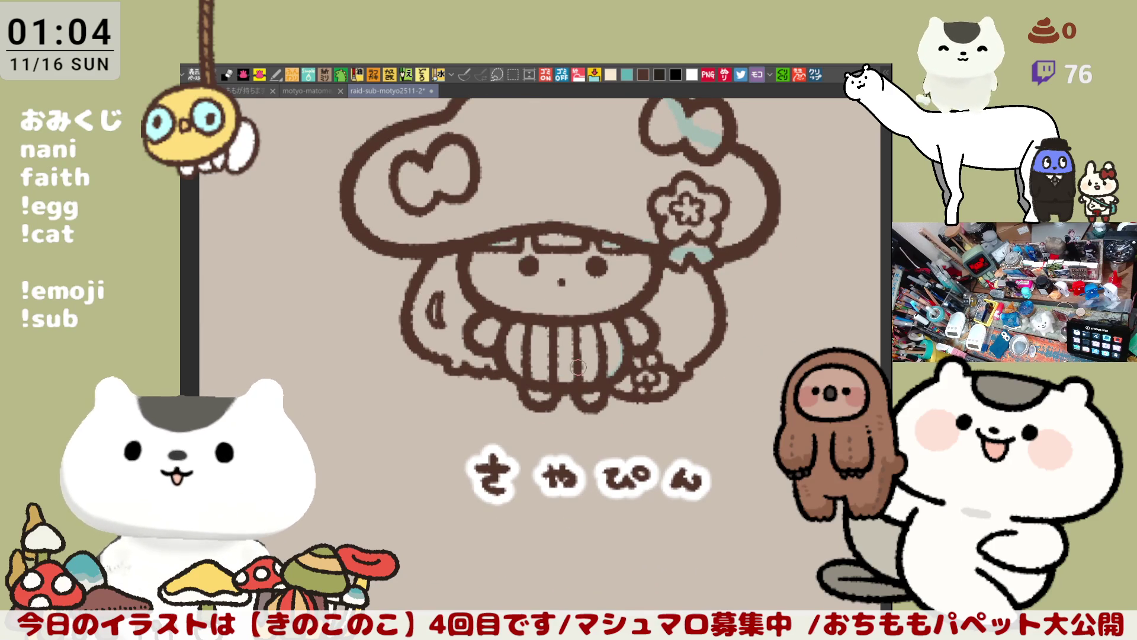
scroll(578, 366, "down", 5)
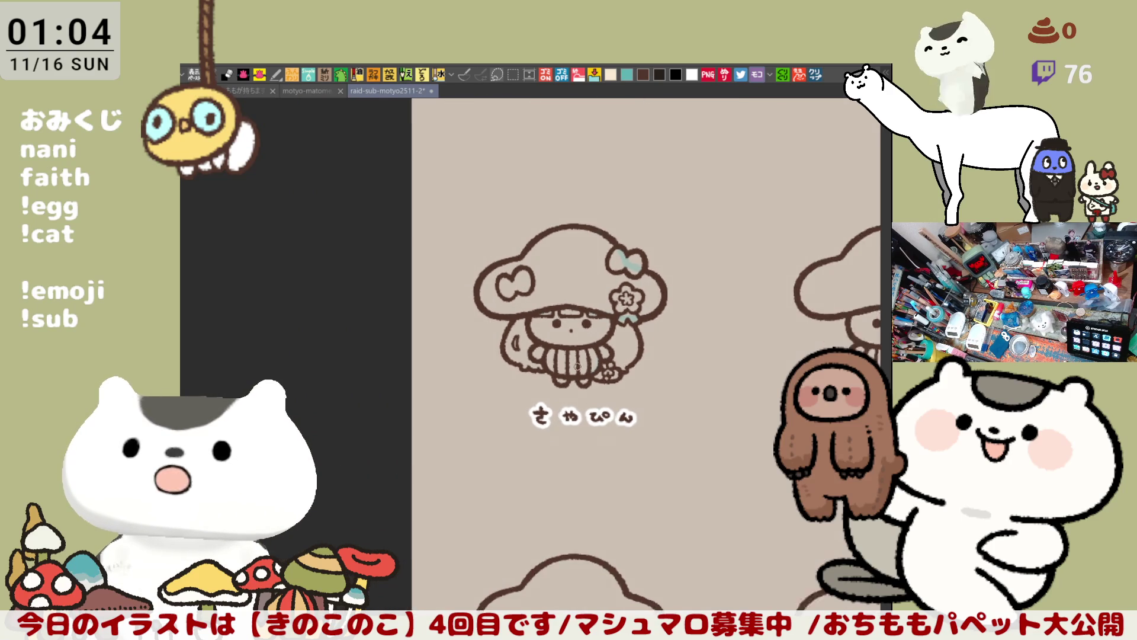
scroll(577, 365, "up", 4)
scroll(577, 364, "down", 2)
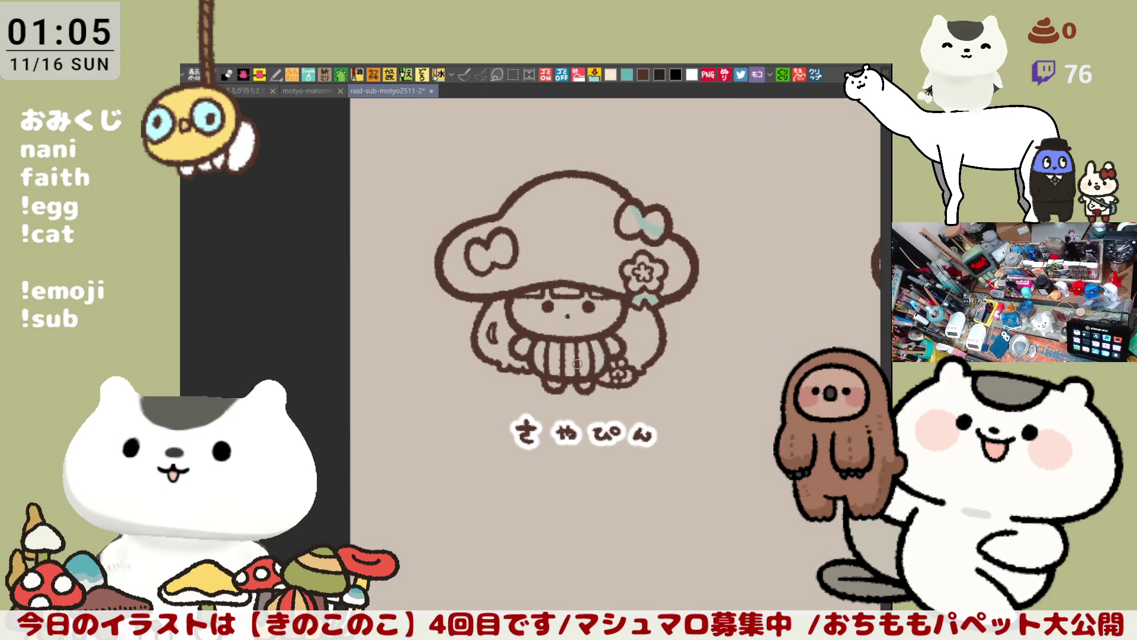
scroll(577, 364, "down", 1)
scroll(577, 364, "down", 3)
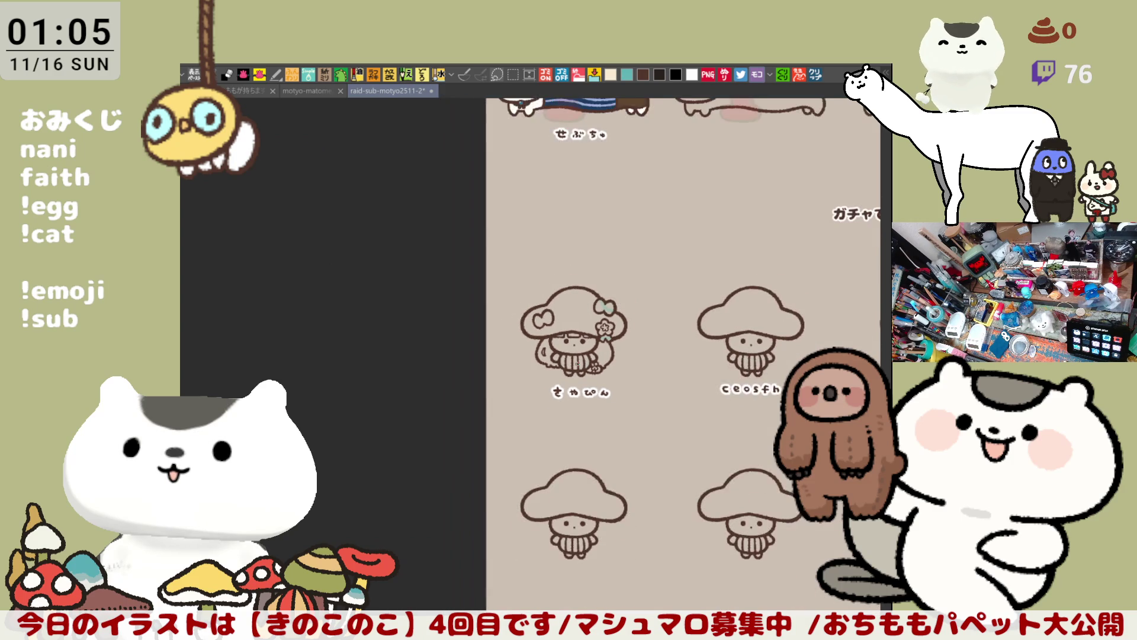
scroll(576, 348, "up", 8)
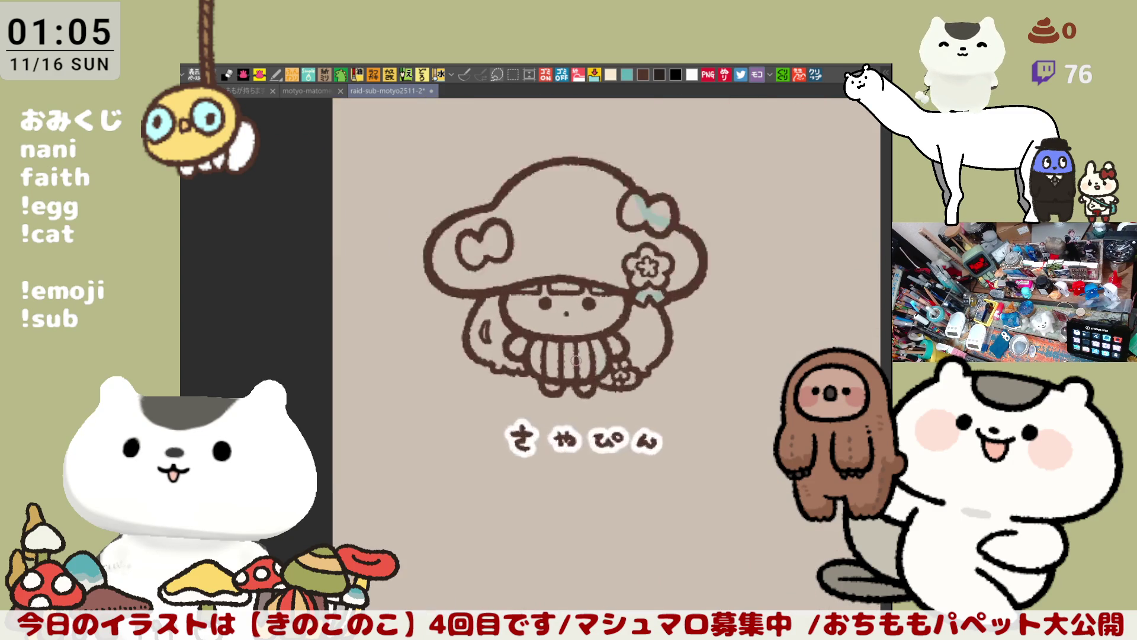
scroll(576, 349, "down", 2)
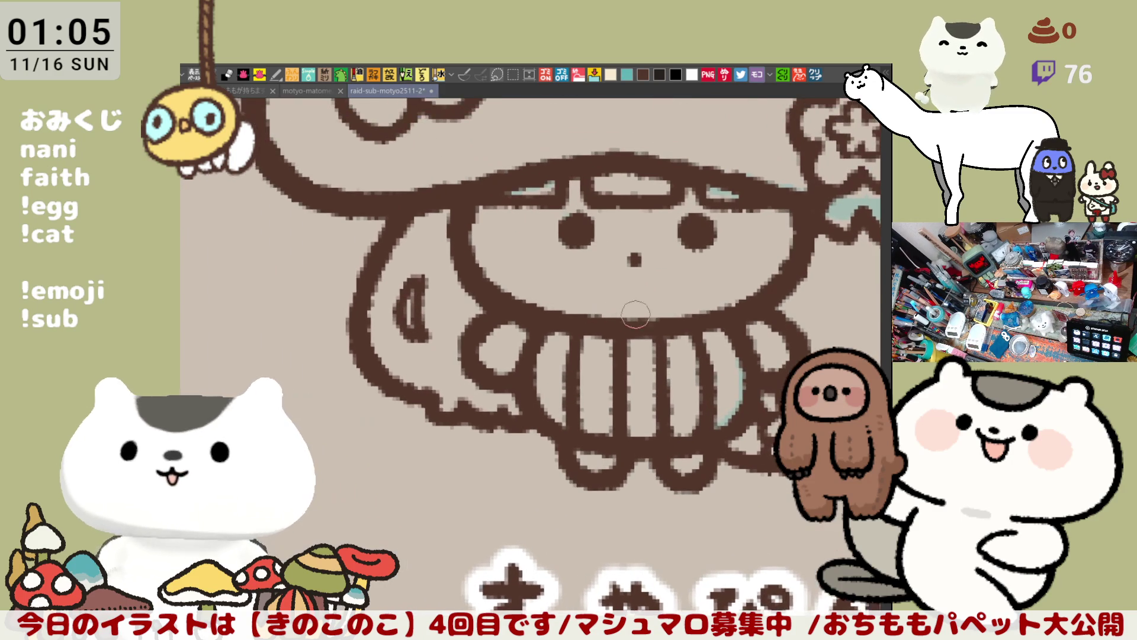
scroll(628, 308, "up", 2)
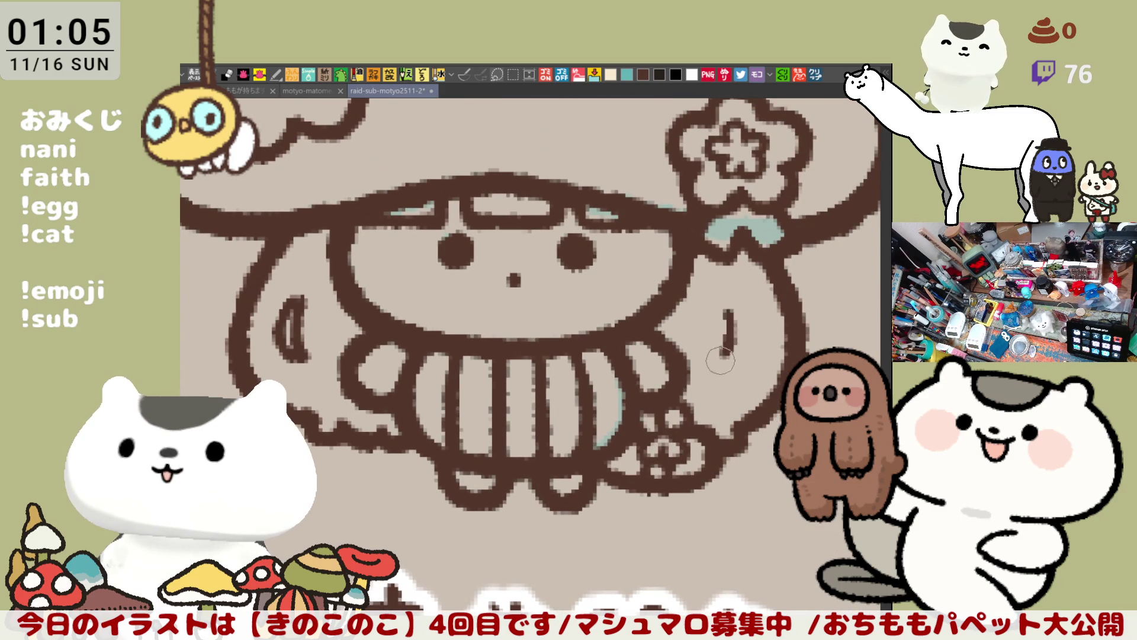
mouse_move(728, 309)
left_mouse_down()
mouse_move(724, 366)
mouse_move(736, 318)
mouse_move(728, 355)
left_mouse_up()
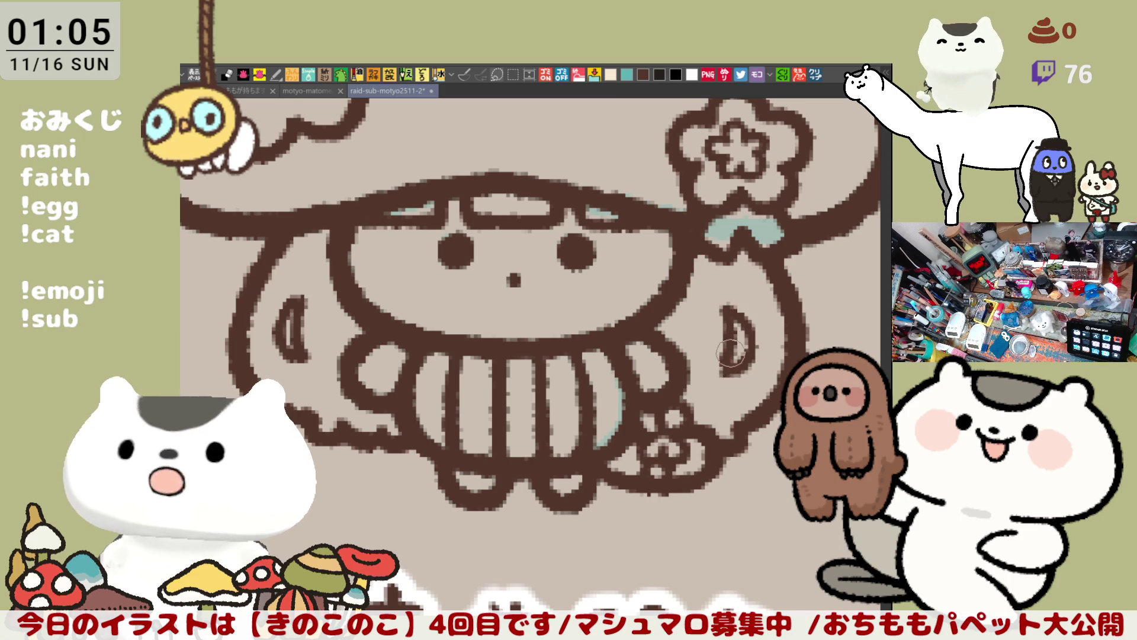
left_click_drag(727, 305, 730, 370)
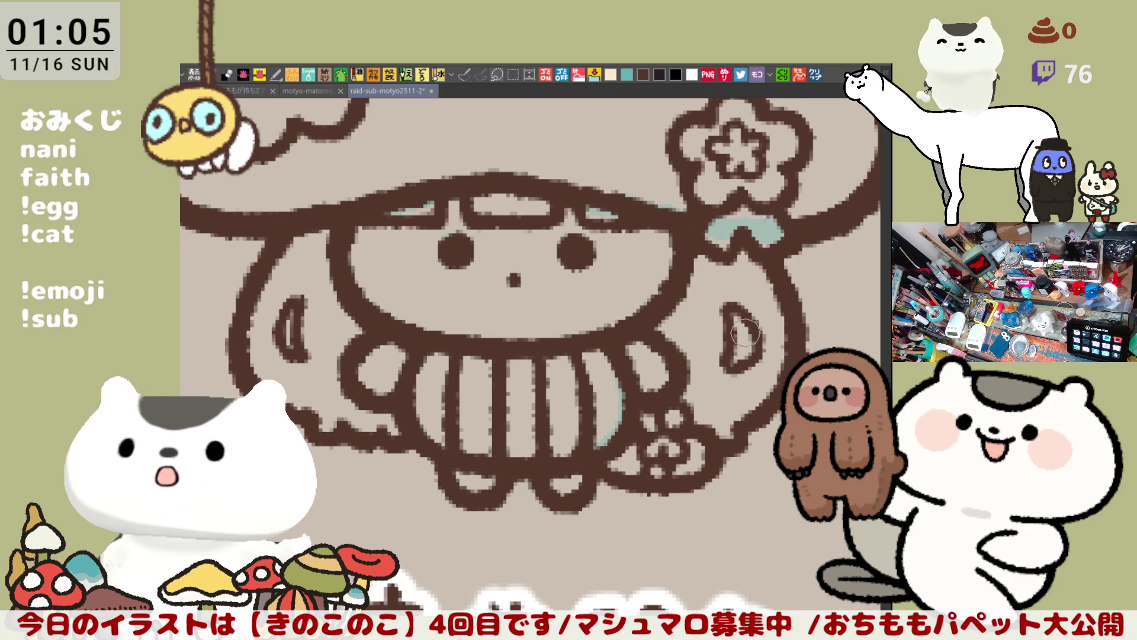
Try a D-shaped right cheek crescent, toggling undo/redo to compare versions
key("ctrl+z")
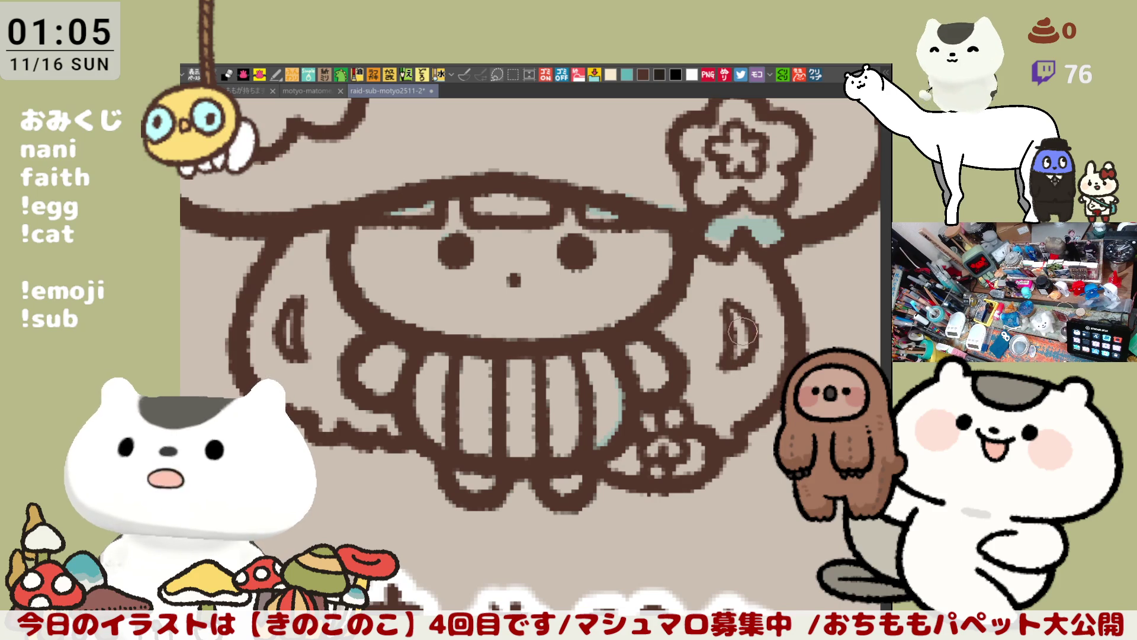
left_click_drag(727, 303, 728, 365)
key("ctrl+z")
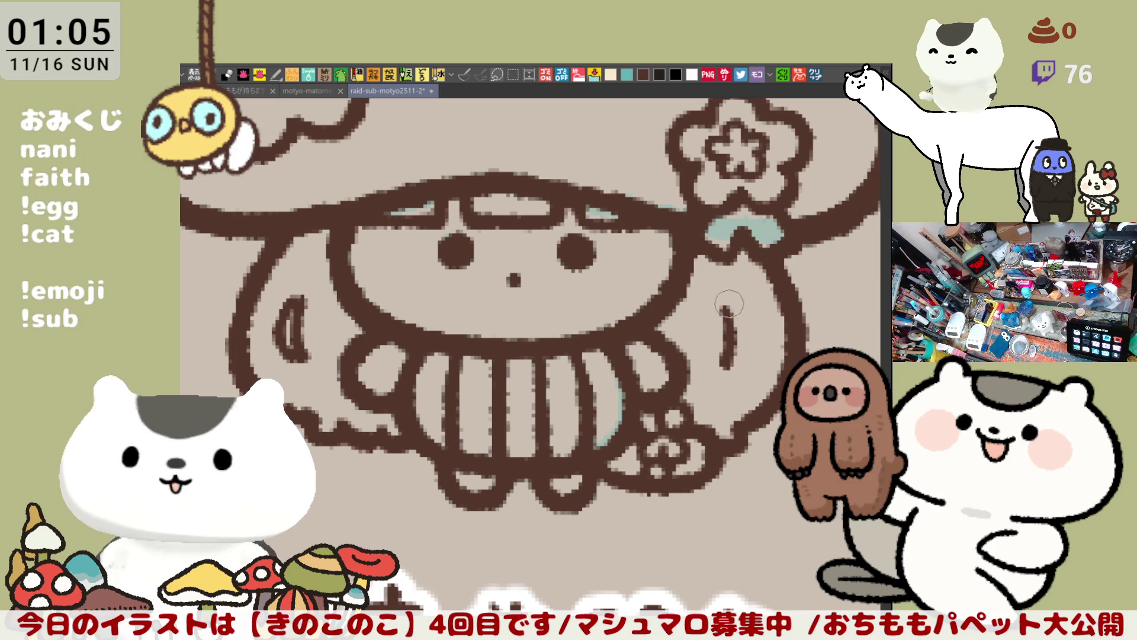
key("ctrl+y")
key("ctrl+z")
key("ctrl+y")
key("ctrl+z")
key("ctrl+y")
key("ctrl+z")
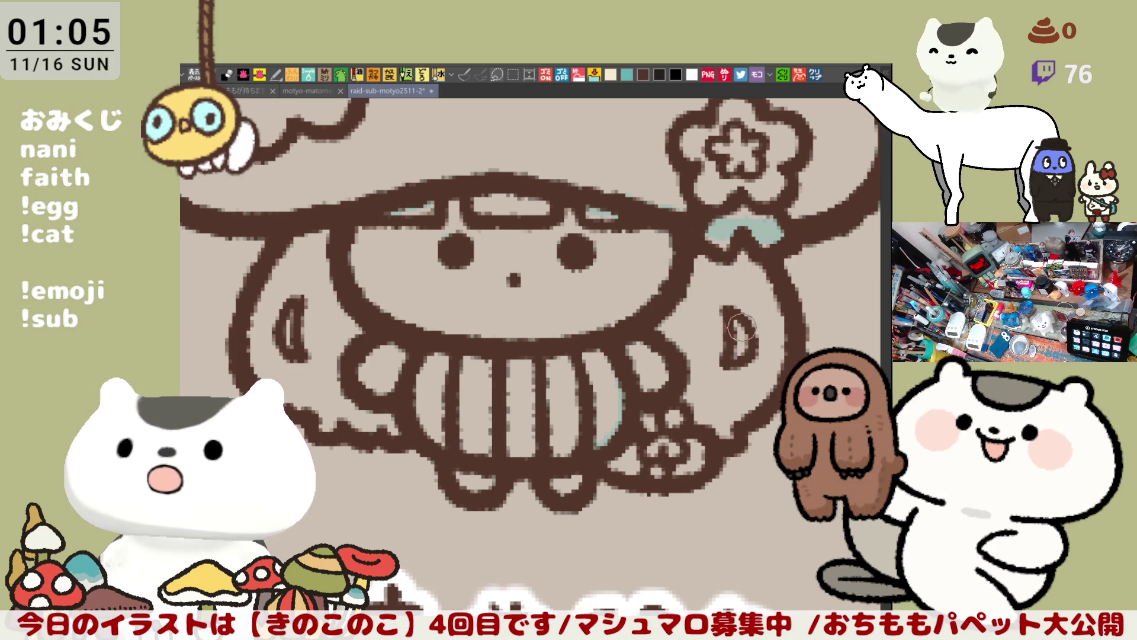
key("ctrl+y")
Attempt a longer crescent on the left cheek several times, undoing each try
key("ctrl+z")
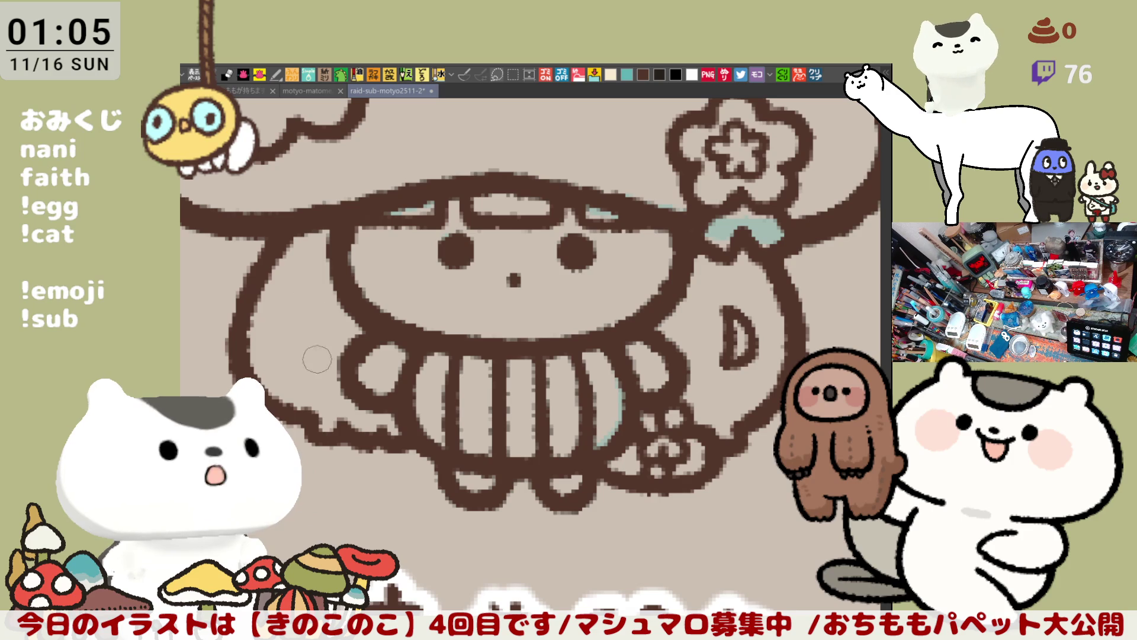
left_click_drag(292, 295, 307, 360)
key("ctrl+z")
left_click_drag(294, 300, 303, 360)
key("ctrl+z")
left_click_drag(295, 302, 308, 360)
key("ctrl+z")
key("ctrl+z")
left_click_drag(293, 305, 308, 359)
key("ctrl+z")
left_click_drag(296, 299, 308, 362)
key("ctrl+z")
key("ctrl+z")
left_click_drag(296, 300, 307, 359)
key("ctrl+z")
Draw a left cheek crescent mirroring the right one
mouse_move(670, 353)
left_mouse_down()
mouse_move(537, 373)
mouse_move(662, 391)
left_mouse_up()
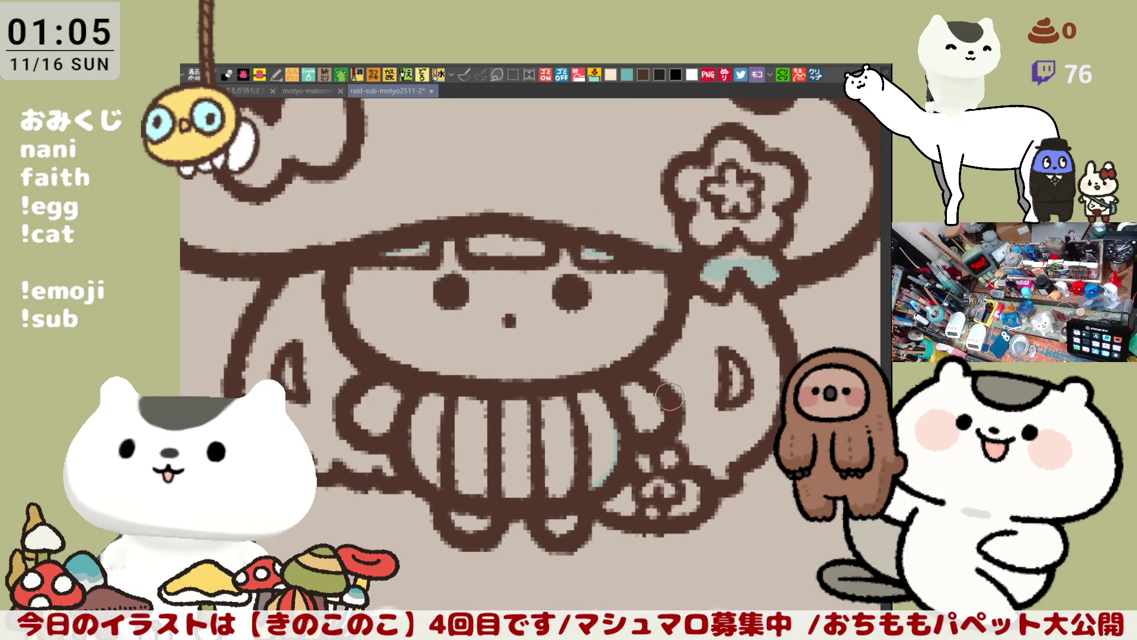
key("ctrl+0")
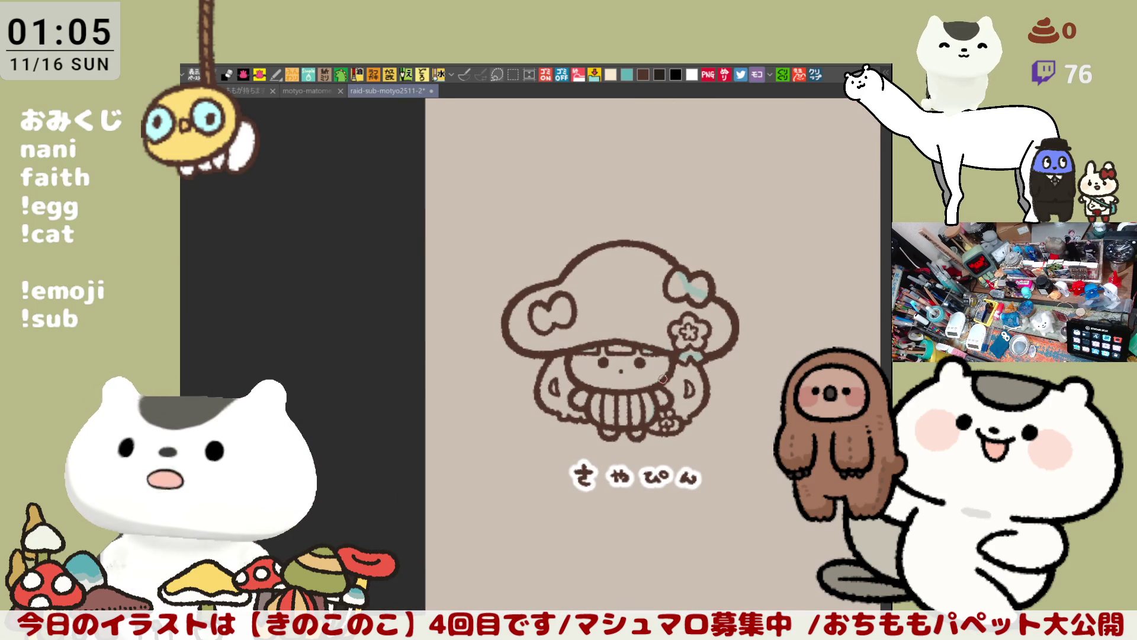
key("ctrl+plus")
scroll(664, 378, "up", 3)
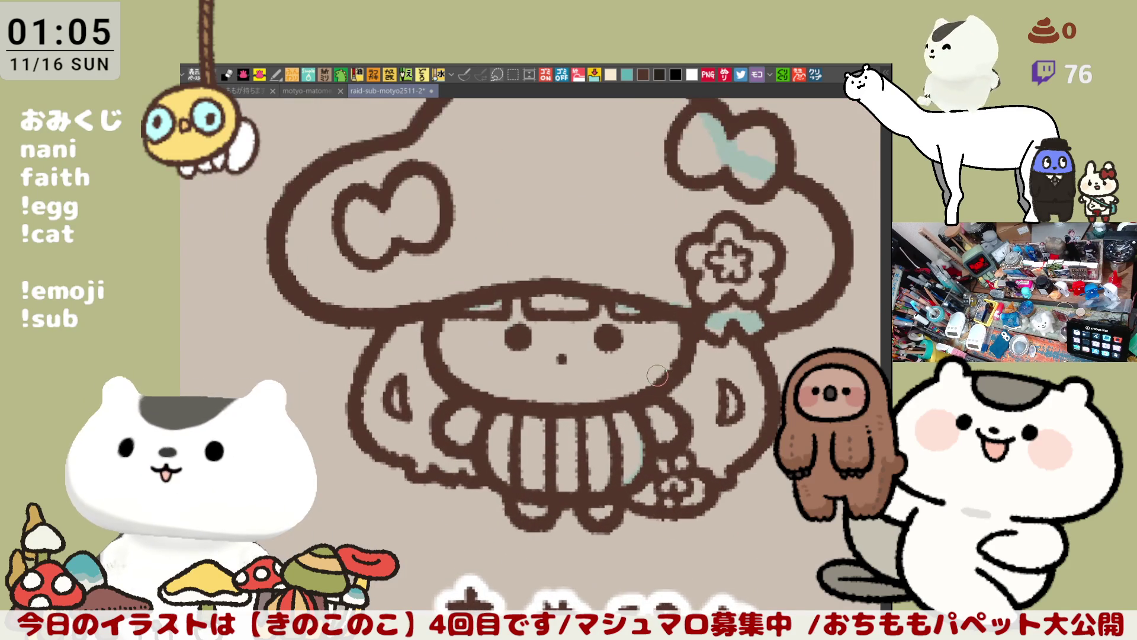
scroll(502, 360, "down", 2)
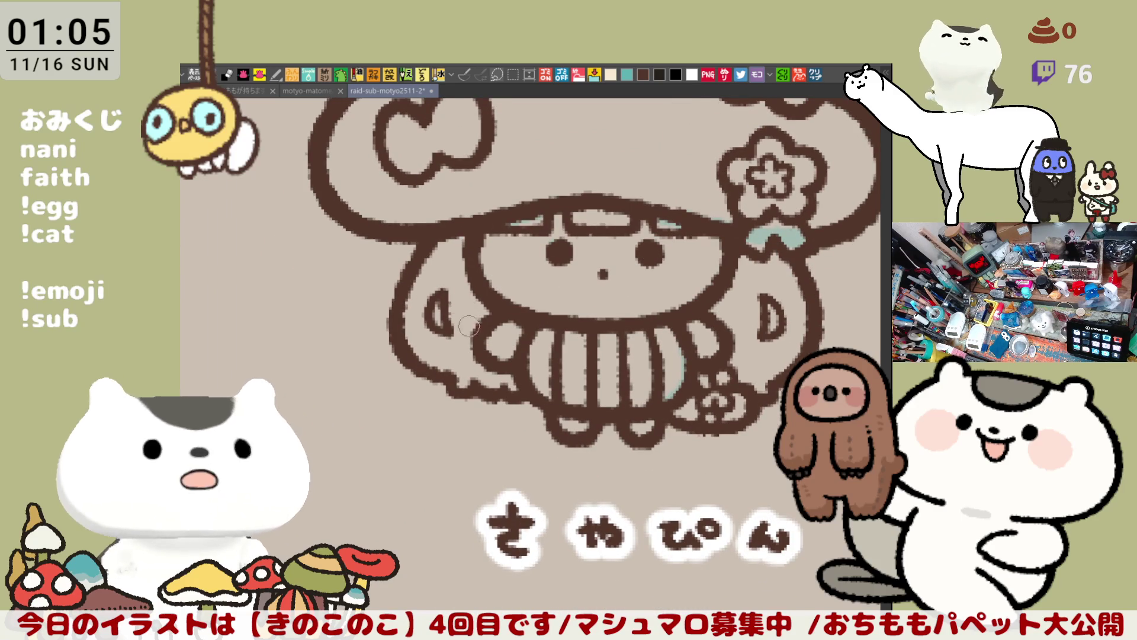
scroll(420, 337, "up", 2)
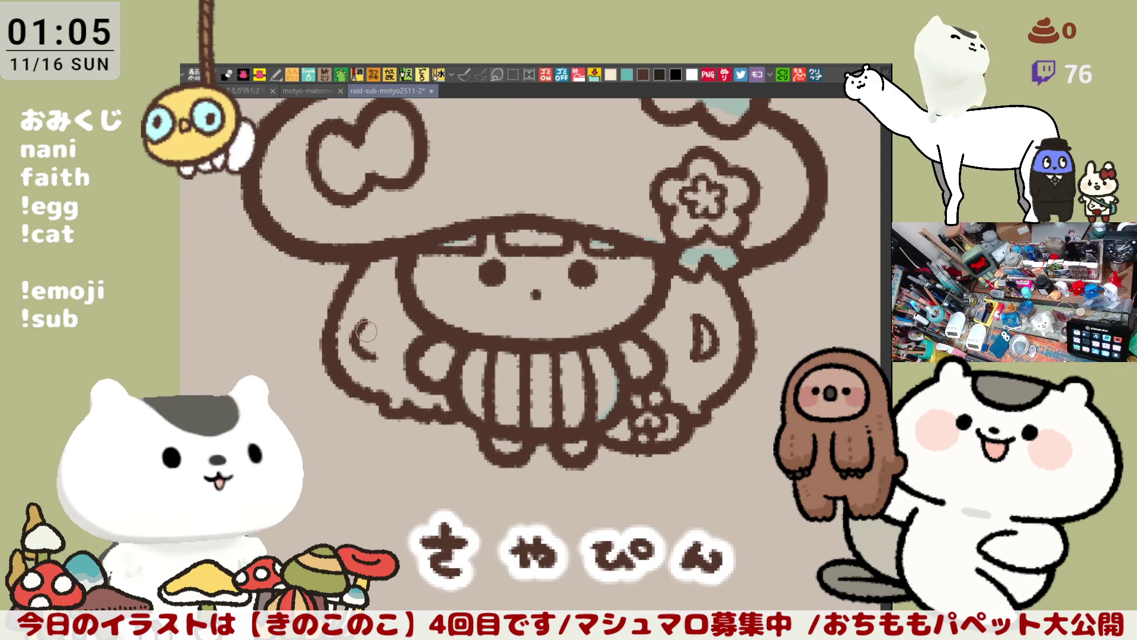
left_click_drag(364, 320, 375, 355)
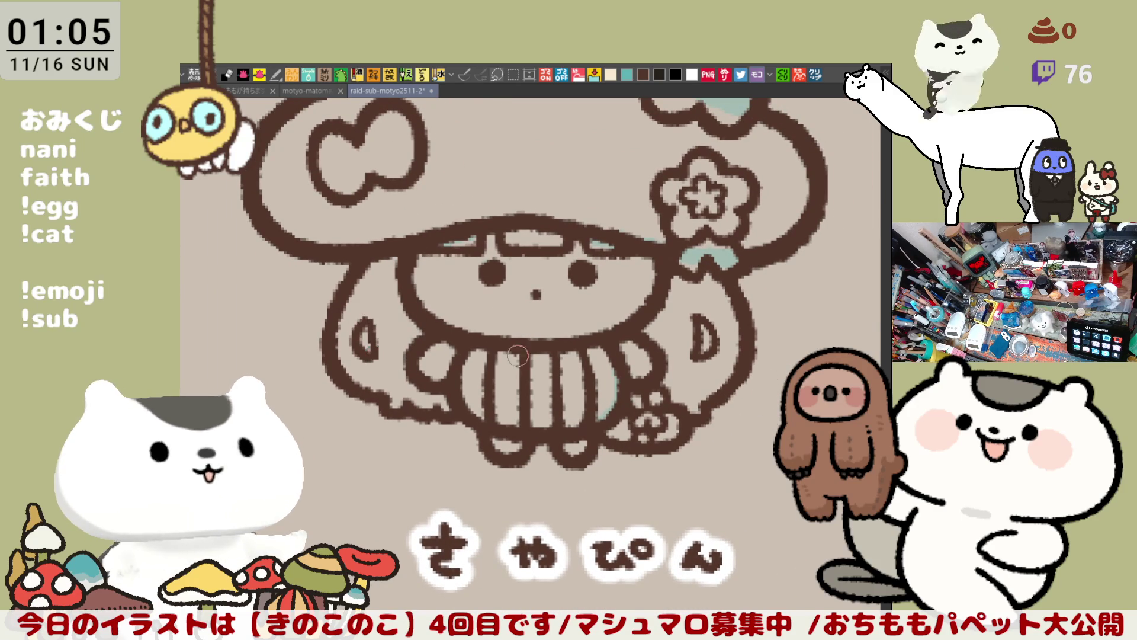
Lasso-fill the mushroom character's enclosed areas with mauve
scroll(483, 358, "down", 3)
scroll(486, 408, "down", 2)
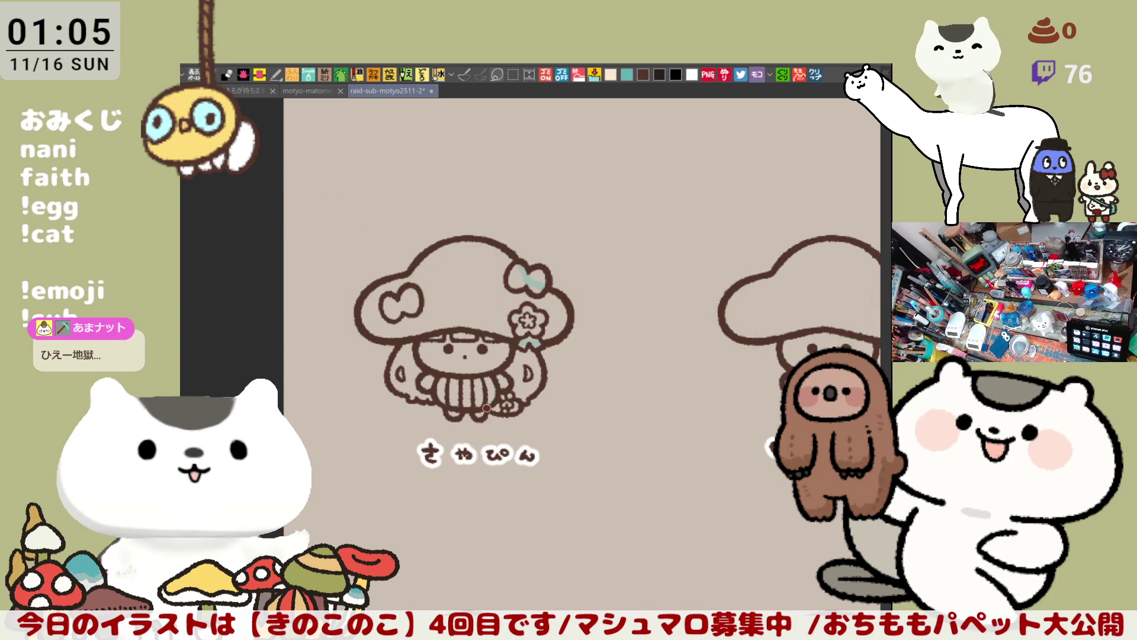
scroll(577, 345, "down", 2)
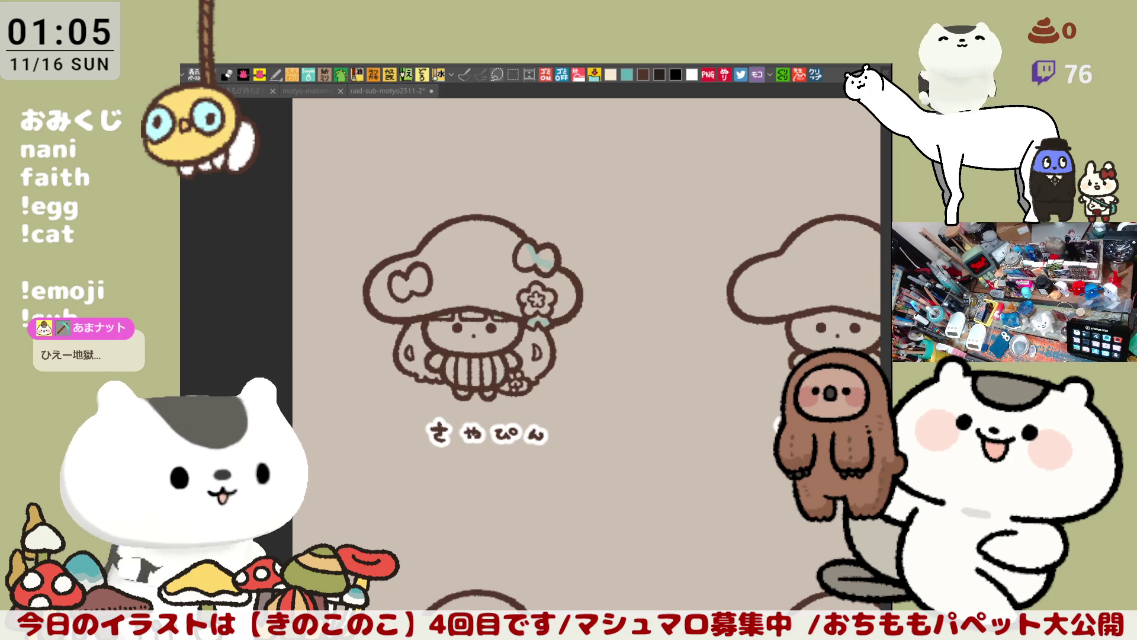
scroll(584, 381, "up", 3)
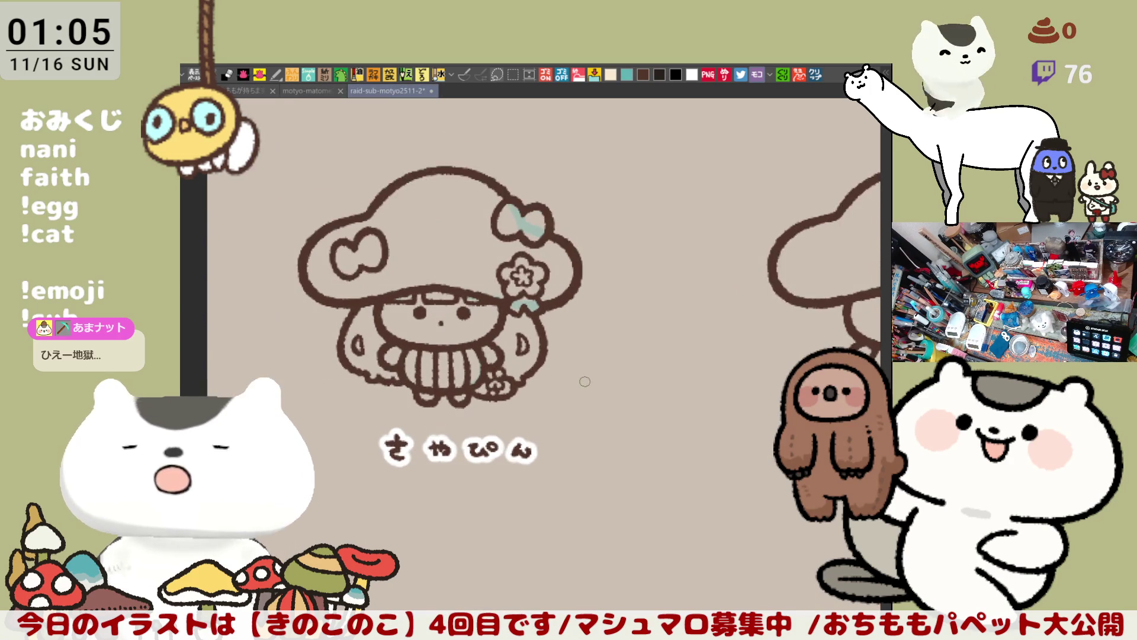
scroll(584, 382, "up", 3)
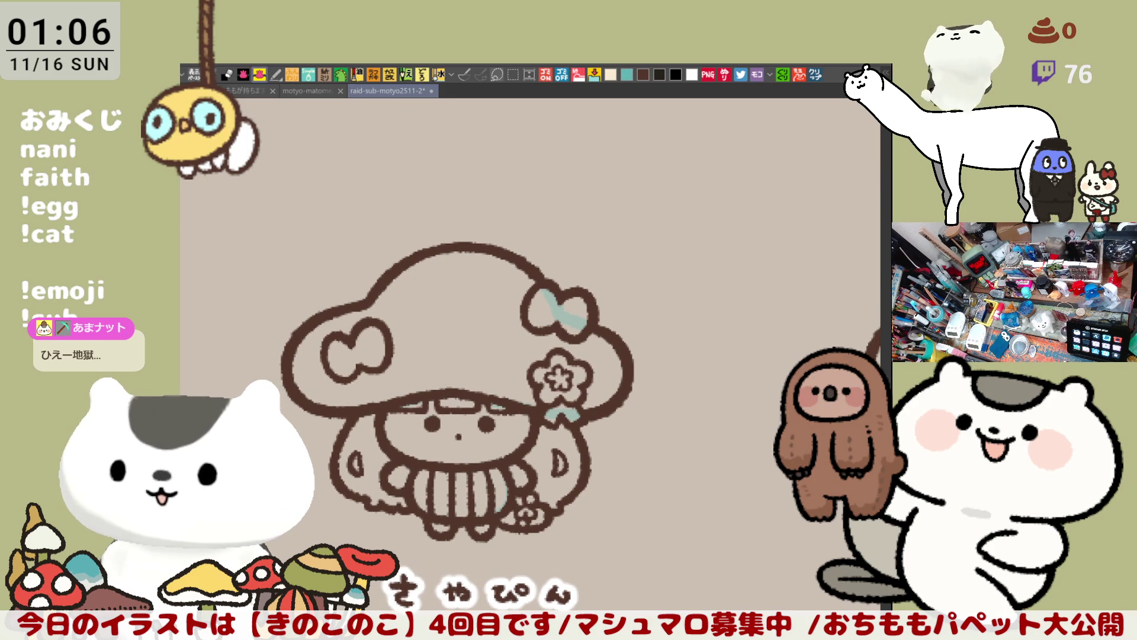
left_click_drag(647, 406, 691, 417)
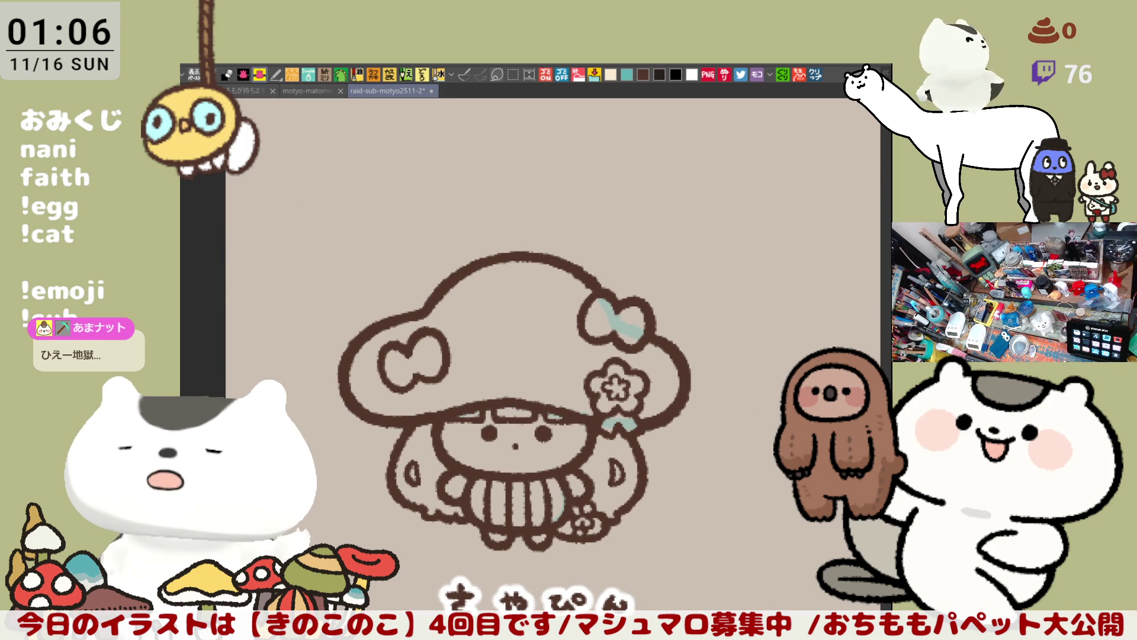
mouse_move(505, 599)
left_mouse_down()
mouse_move(273, 415)
mouse_move(507, 598)
left_mouse_up()
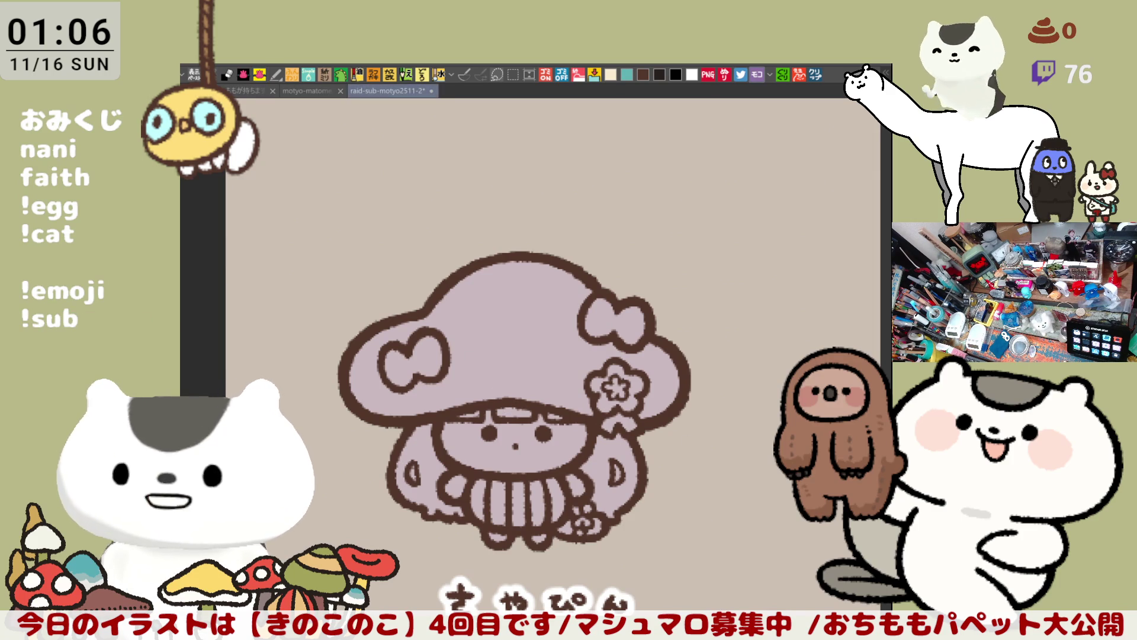
Fill the left hair, bangs and right hair cream, undoing an accidental cap recolour
left_click(425, 445)
left_click_drag(413, 467, 410, 483)
left_click(483, 410)
key("ctrl+z")
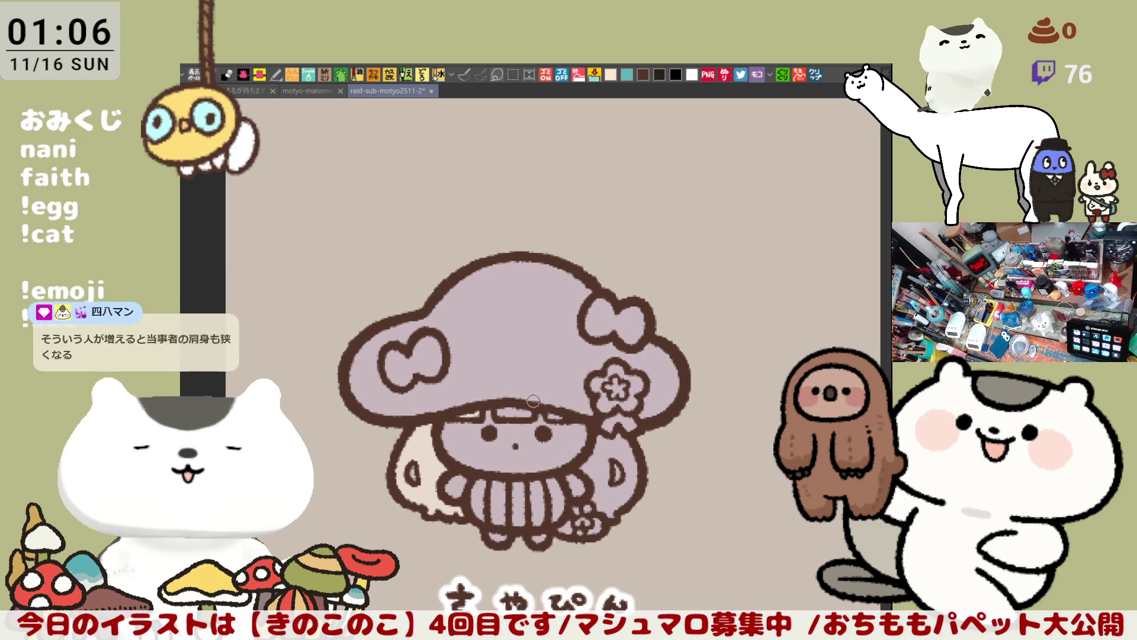
left_click(516, 413)
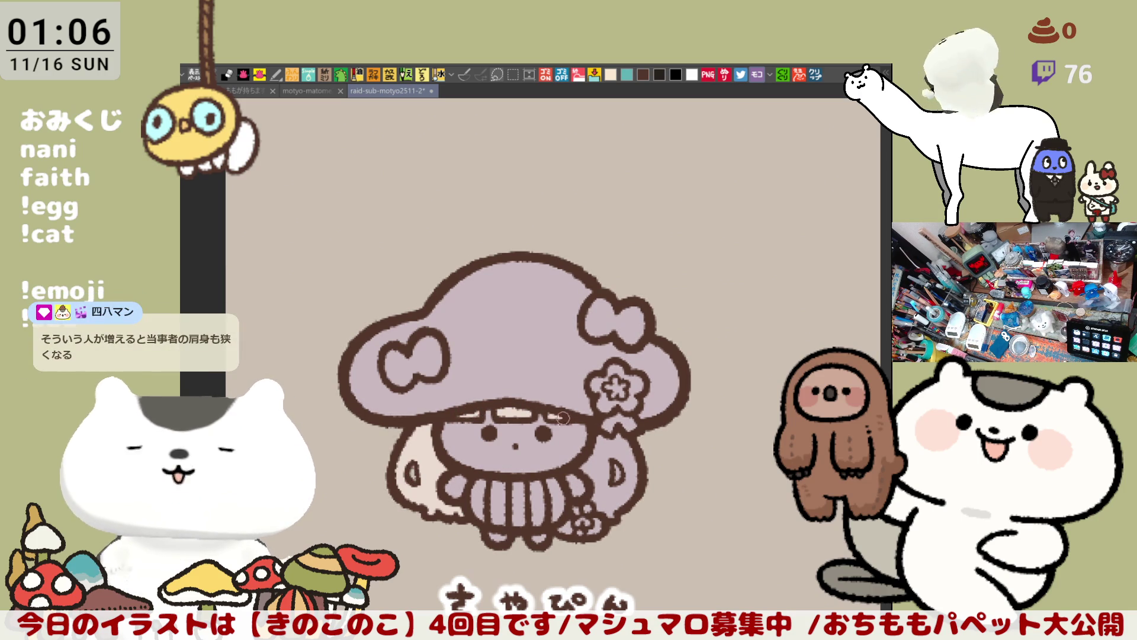
left_click(618, 453)
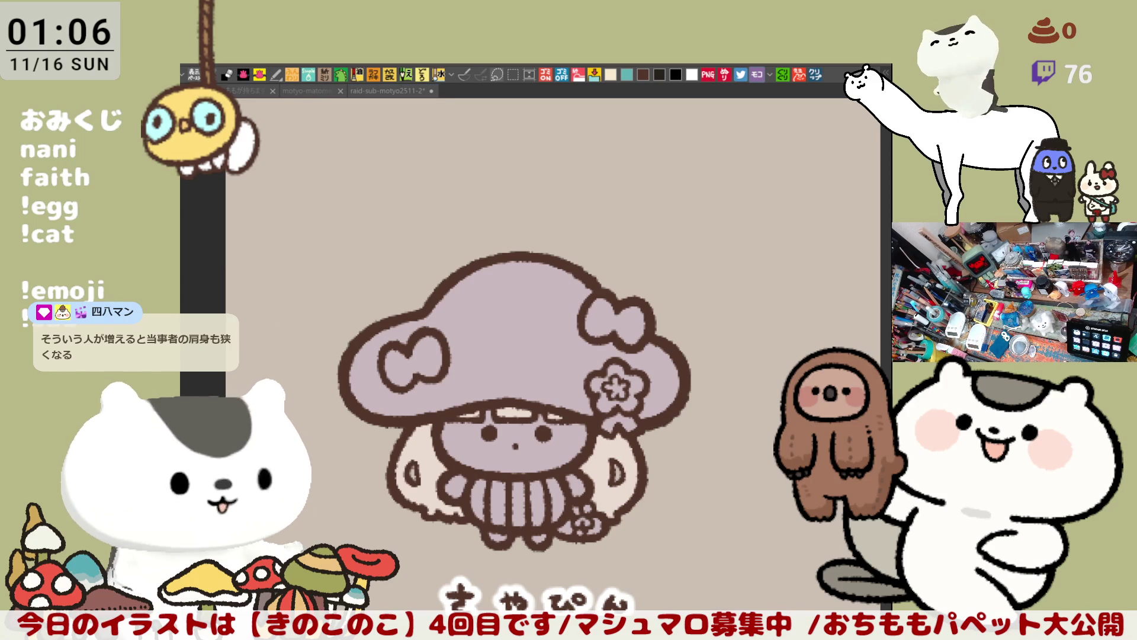
Fill the cap flower light lavender with a white centre
left_click(629, 380)
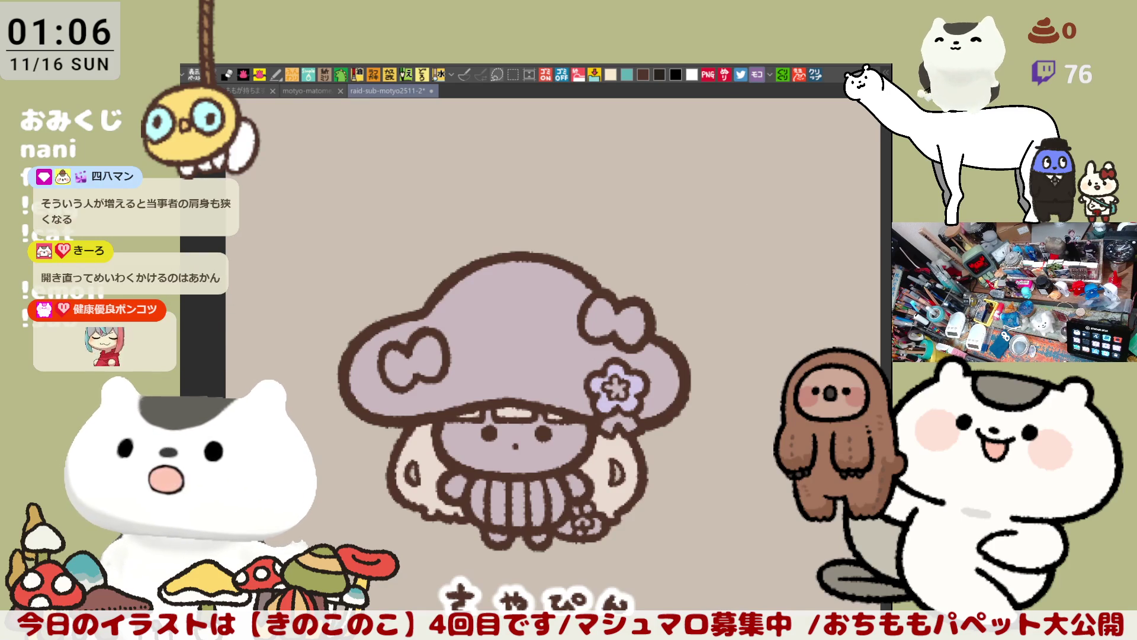
left_click(617, 387)
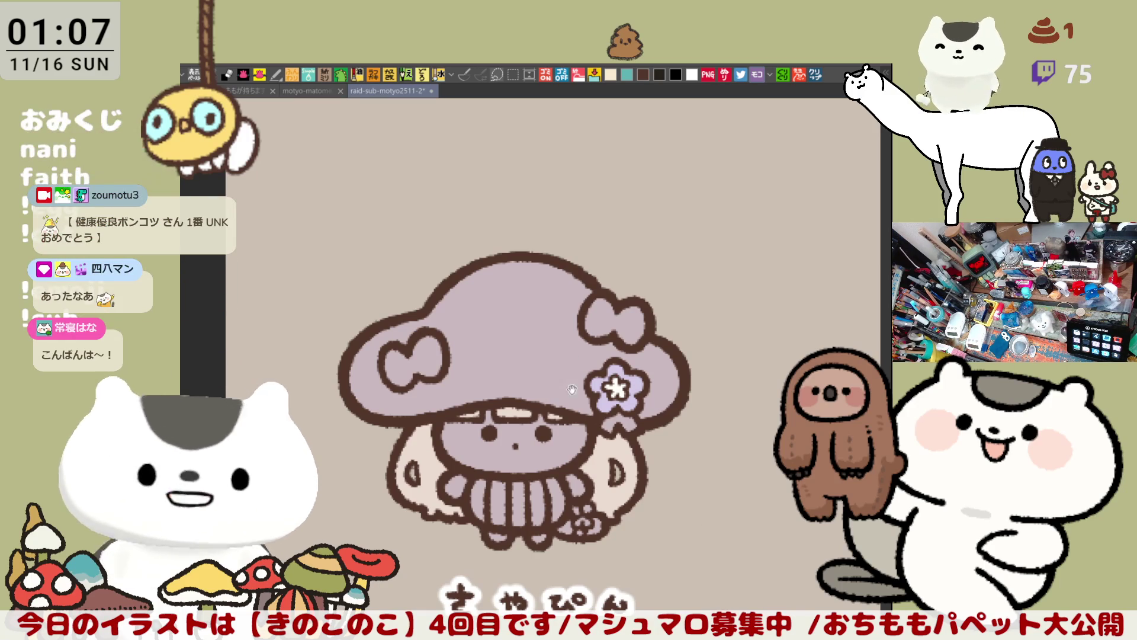
left_click_drag(571, 427, 590, 323)
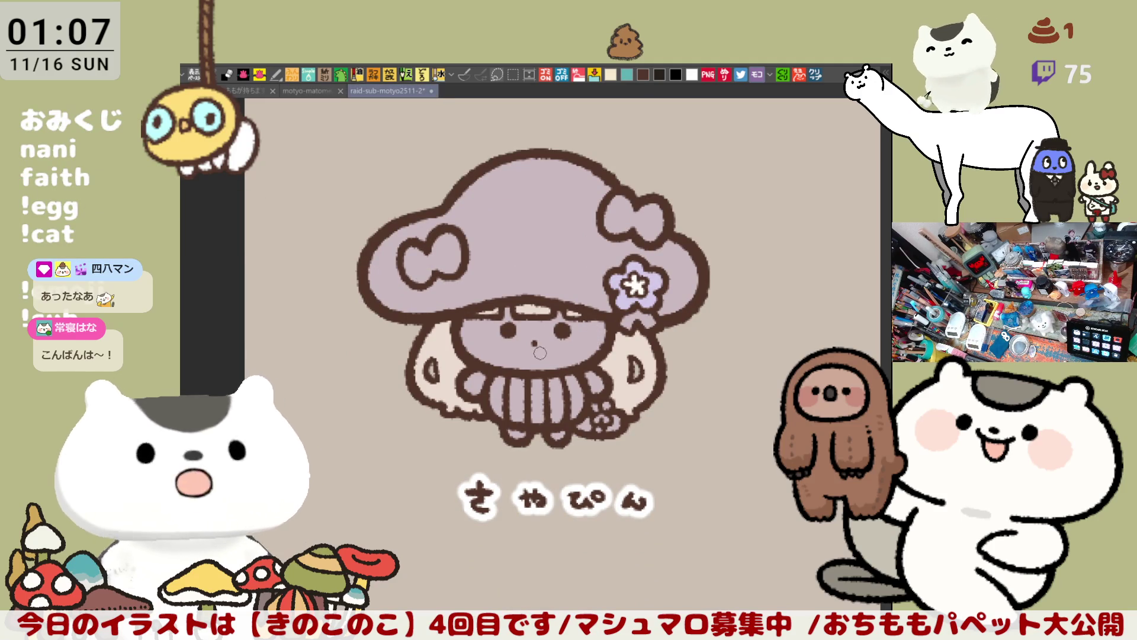
Fill the face pale pinkish white and blush both cheeks pink
left_click(565, 362)
scroll(565, 363, "up", 4)
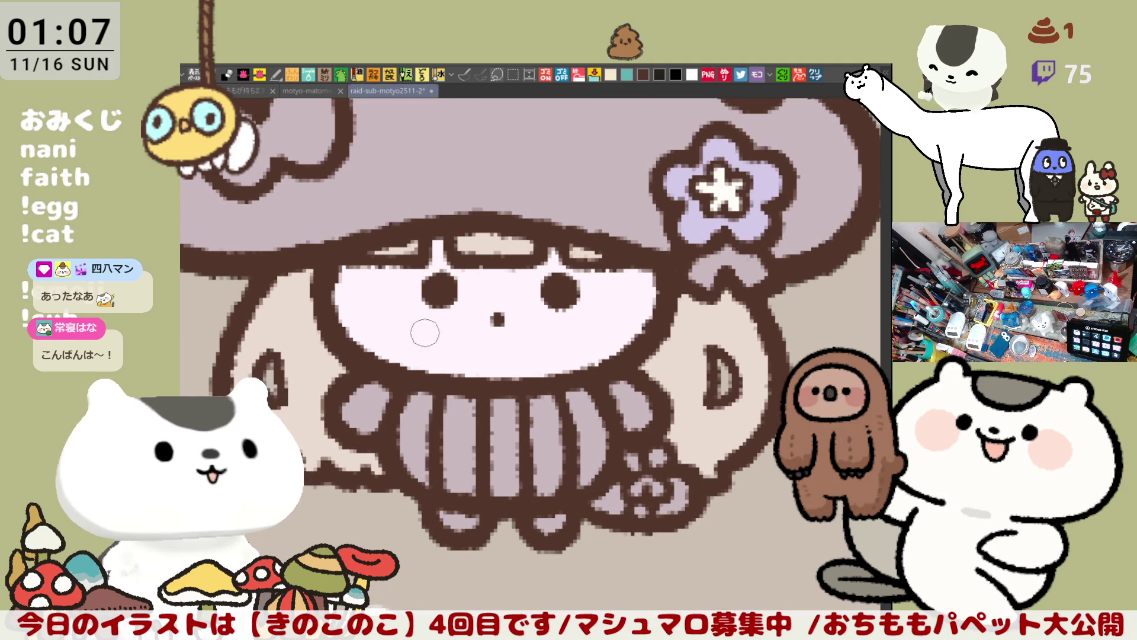
mouse_move(401, 282)
left_mouse_down()
mouse_move(391, 308)
mouse_move(415, 281)
mouse_move(419, 294)
left_mouse_up()
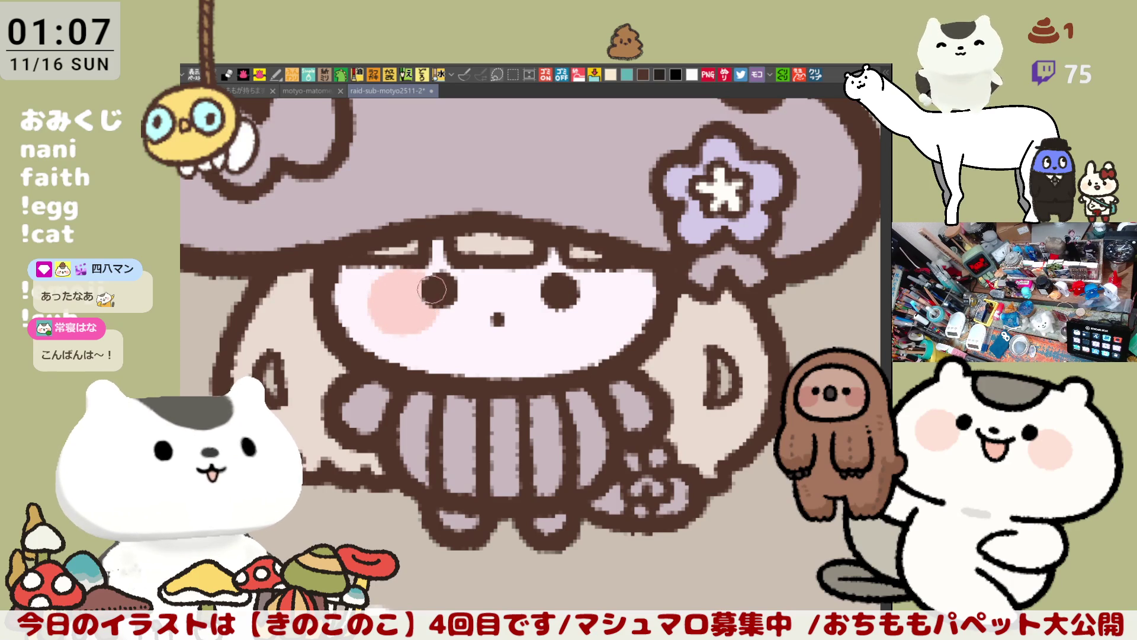
mouse_move(628, 310)
left_mouse_down()
mouse_move(583, 331)
mouse_move(626, 316)
mouse_move(592, 323)
mouse_move(627, 289)
left_mouse_up()
Paint the skirt pleats cream
left_click(611, 74)
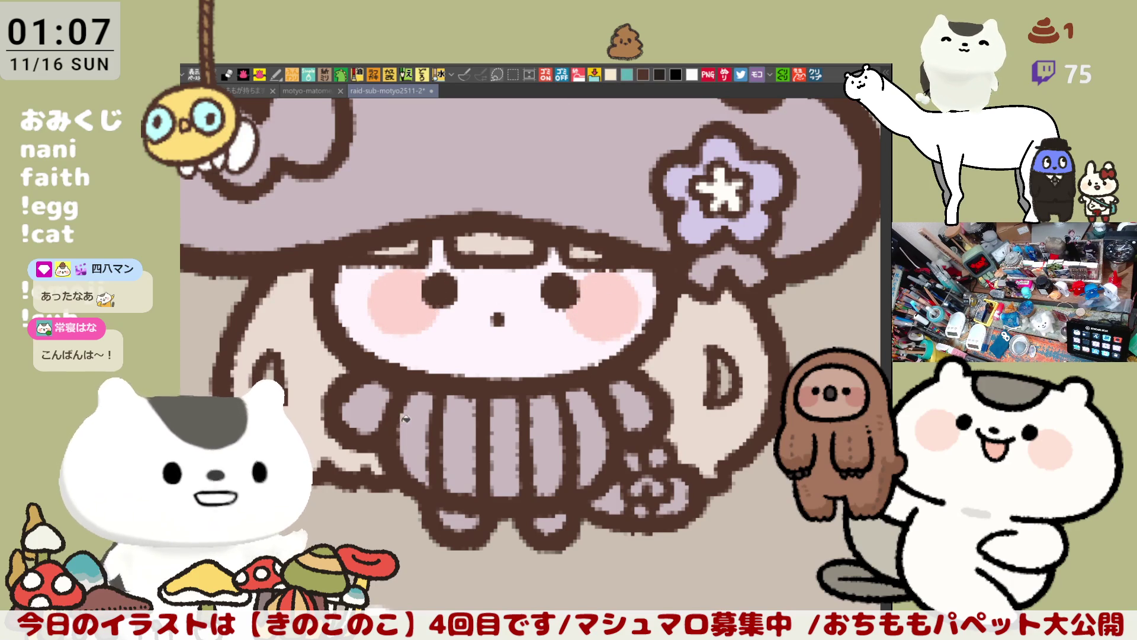
left_click_drag(414, 403, 418, 474)
left_click_drag(482, 437, 590, 414)
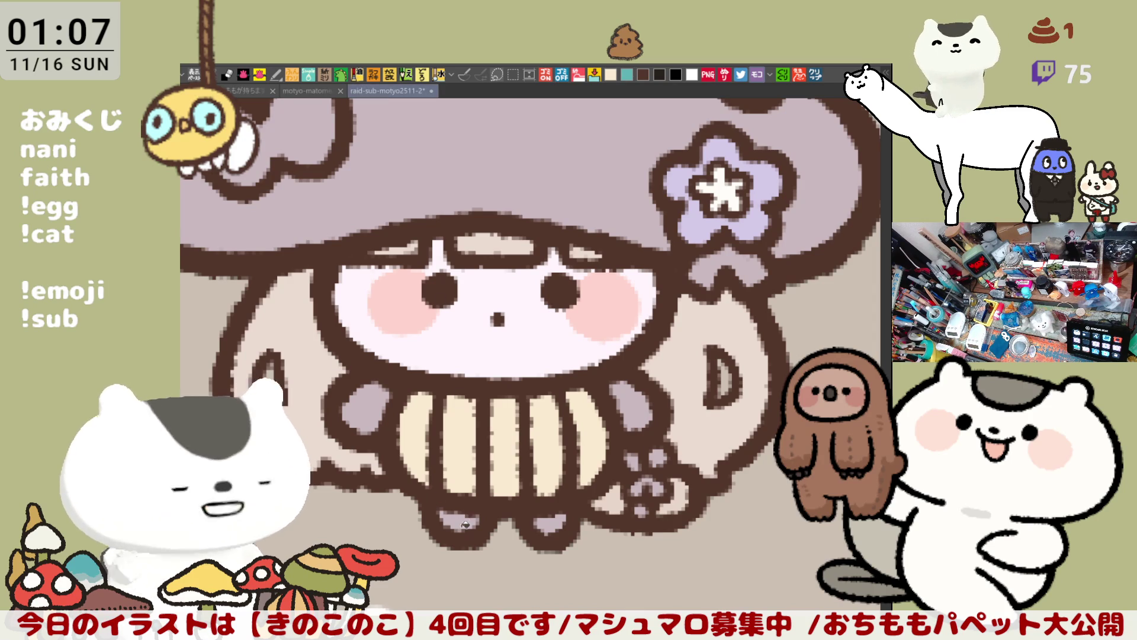
Paint both feet dark brown
left_click_drag(443, 519, 471, 517)
left_click_drag(561, 518, 542, 524)
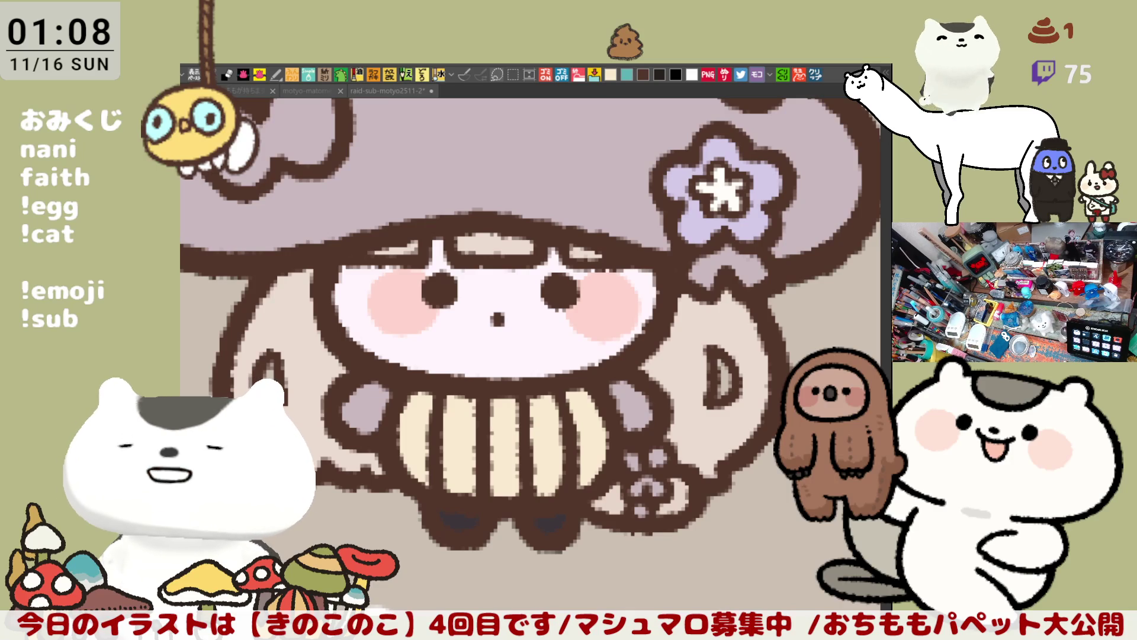
scroll(530, 326, "down", 8)
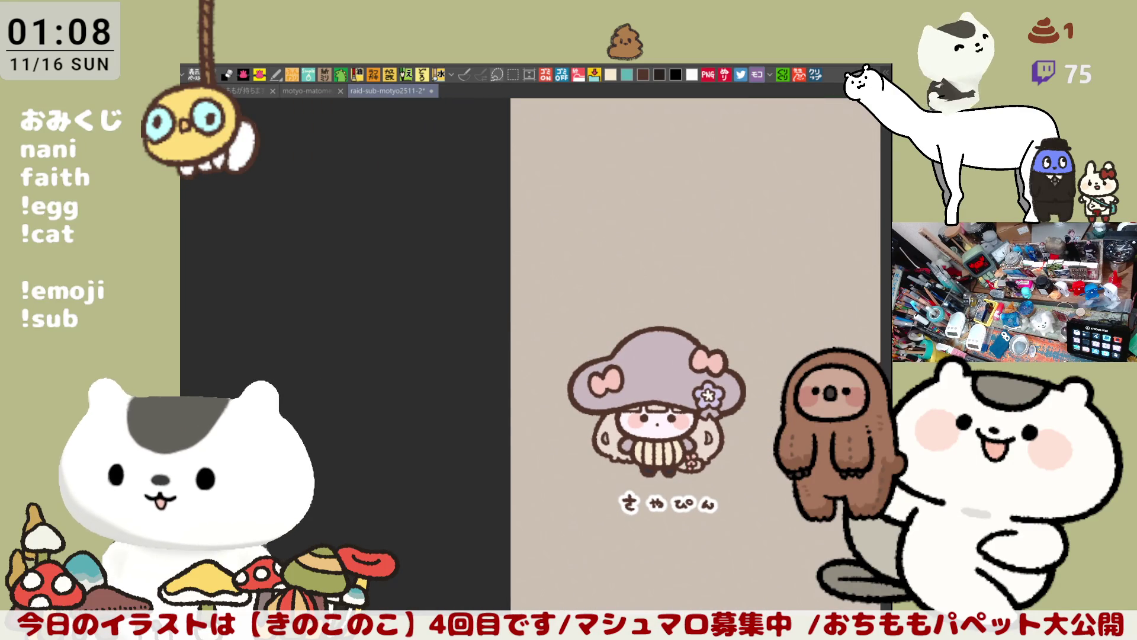
Save the card sheet with Ctrl+S
scroll(709, 438, "up", 6)
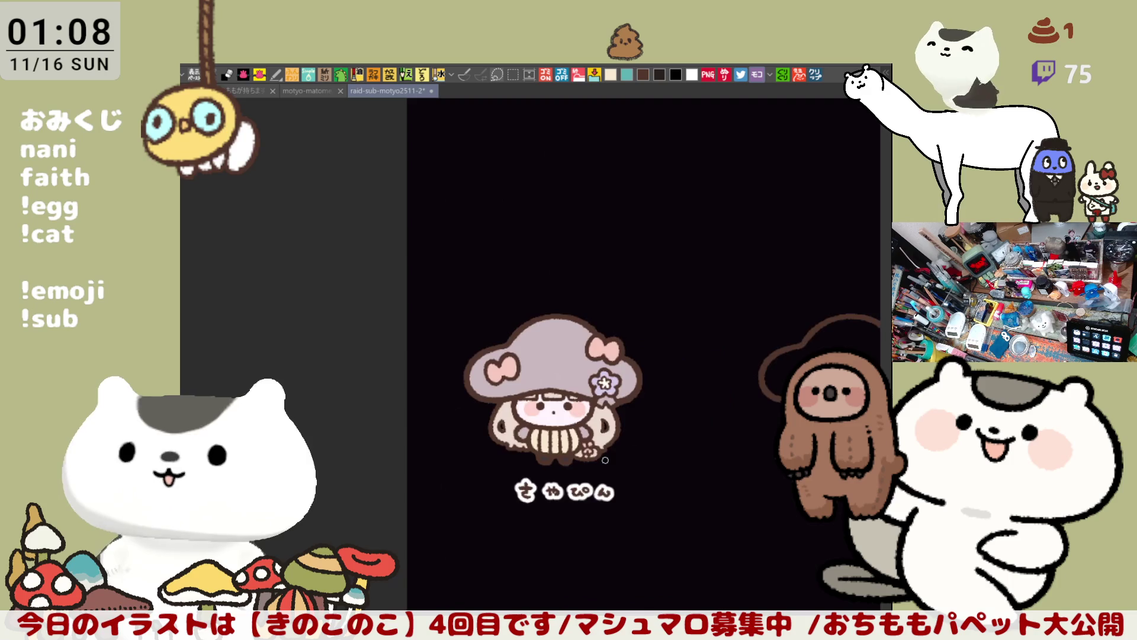
scroll(729, 487, "down", 3)
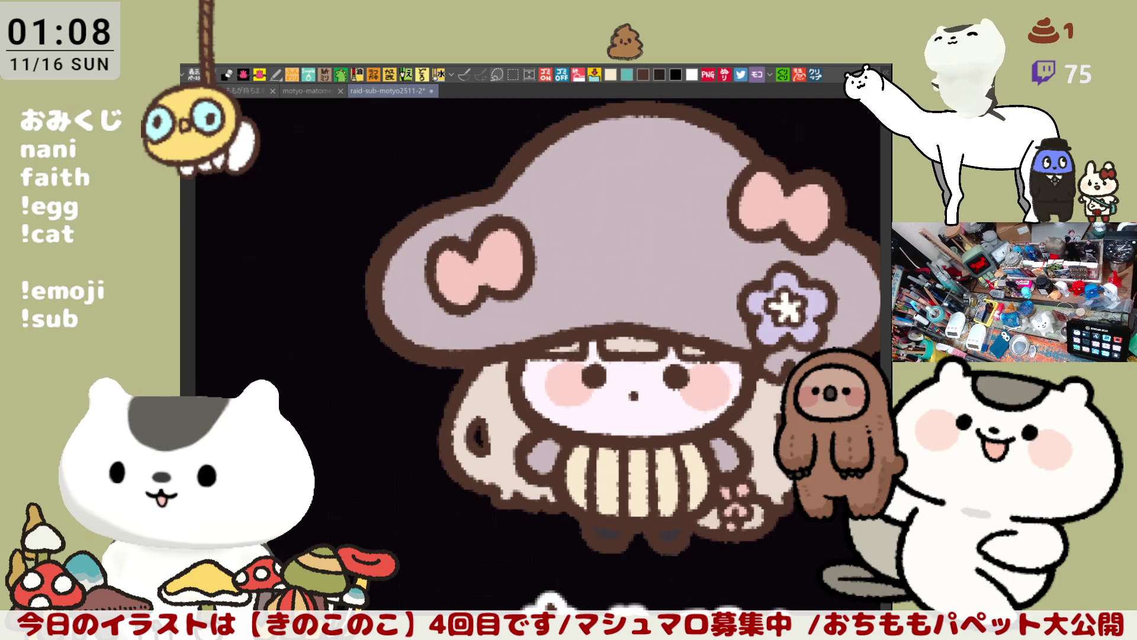
key("ctrl+s")
Center the view on the uncoloured ceosfh mushroom sketch
mouse_move(888, 453)
left_mouse_down()
mouse_move(631, 463)
mouse_move(342, 390)
left_mouse_up()
scroll(364, 366, "down", 3)
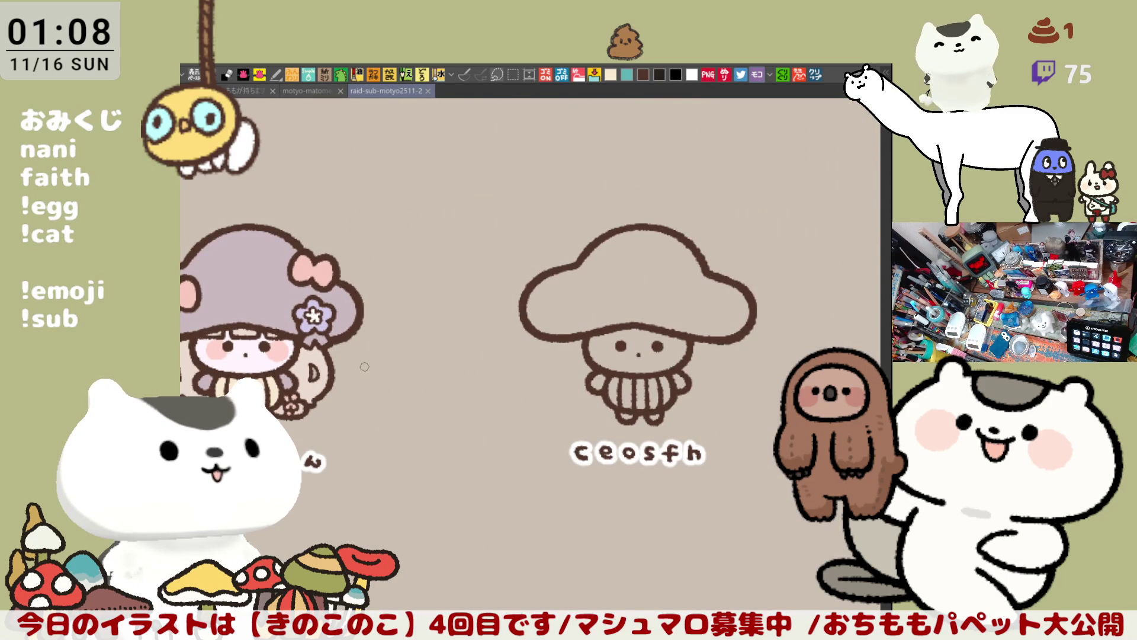
left_click_drag(707, 457, 656, 348)
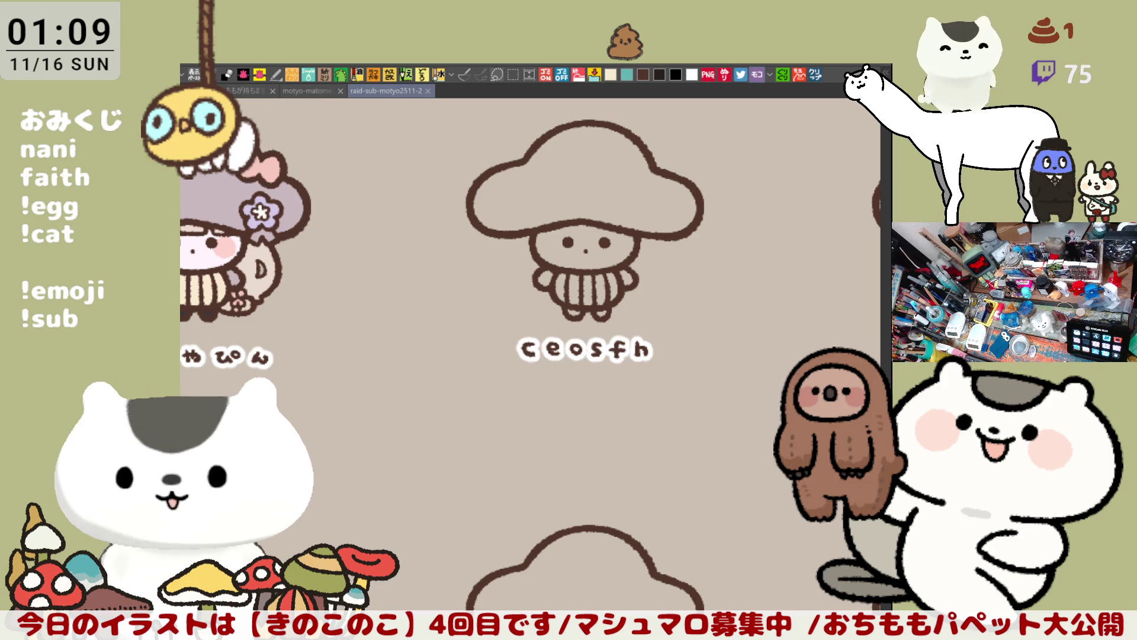
left_click(816, 74)
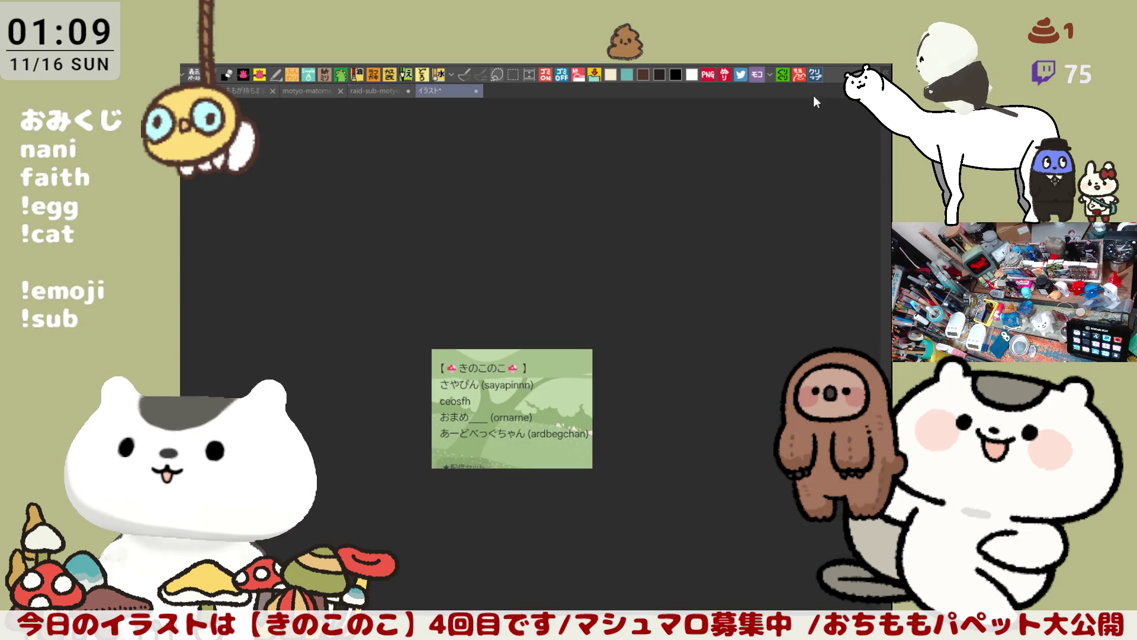
scroll(629, 436, "up", 5)
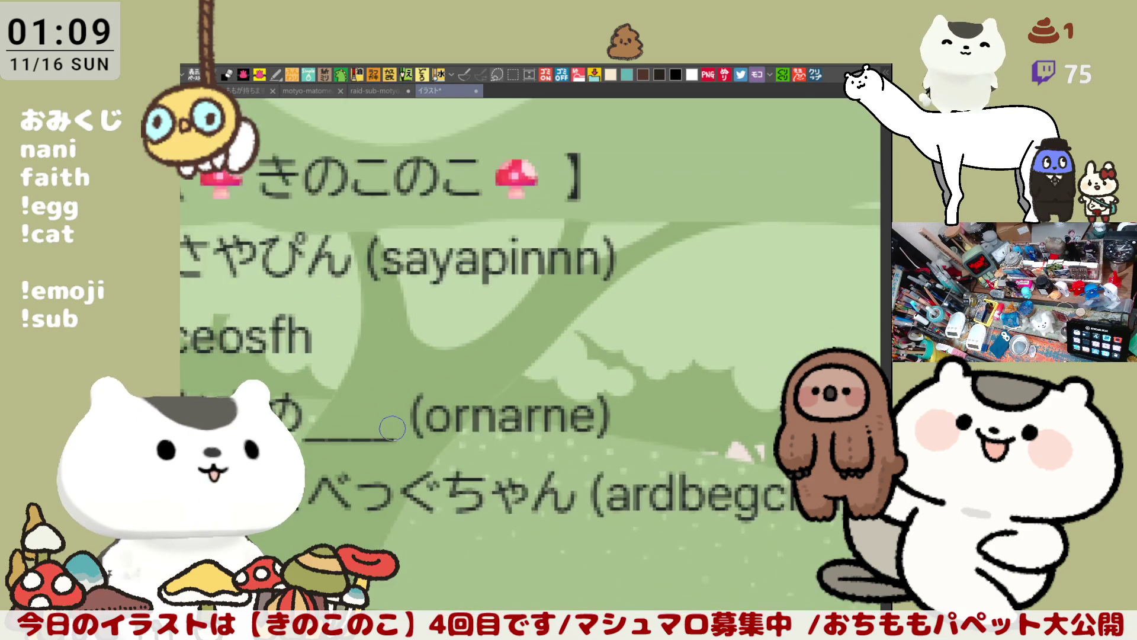
left_click_drag(393, 427, 470, 489)
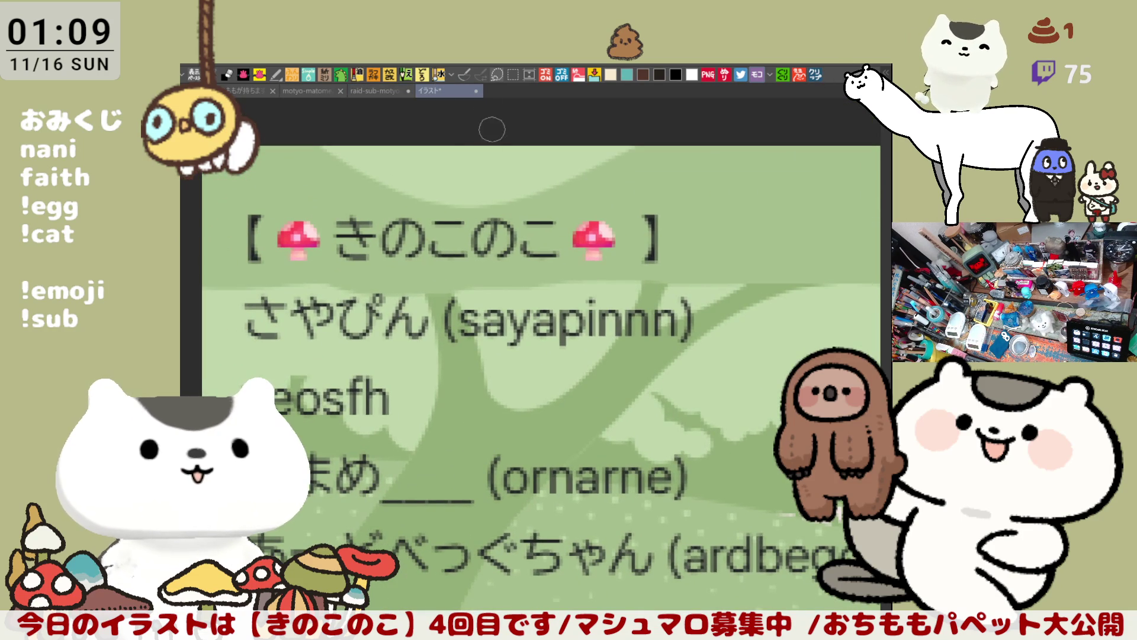
key("ctrl+w")
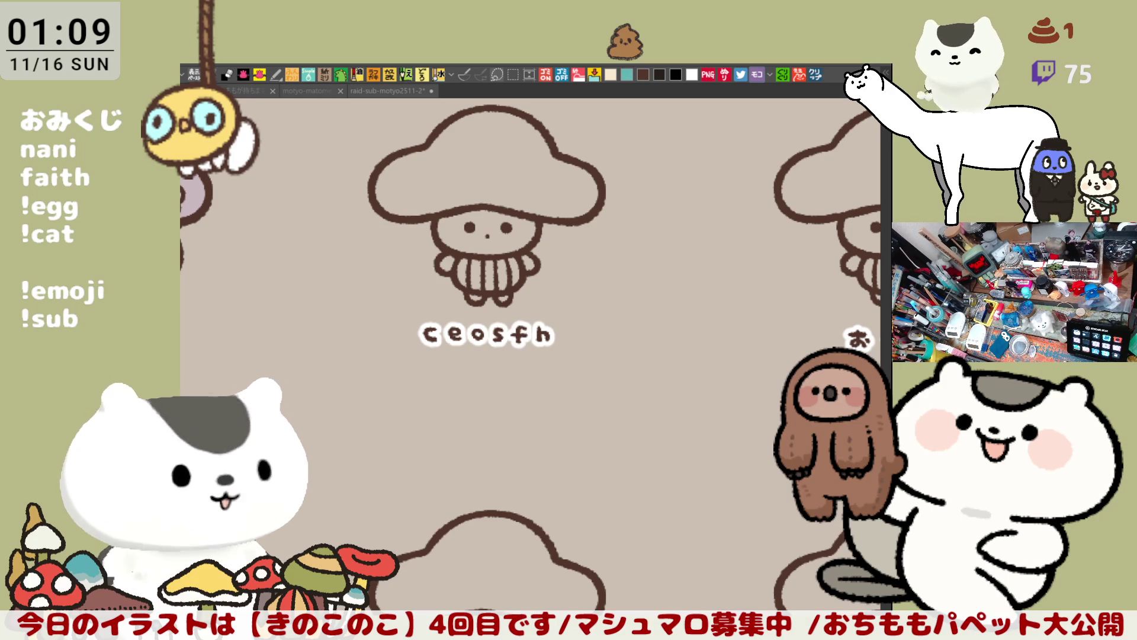
Draw a short brown stroke in the ceosfh cap, then undo it as misplaced
left_click(571, 318)
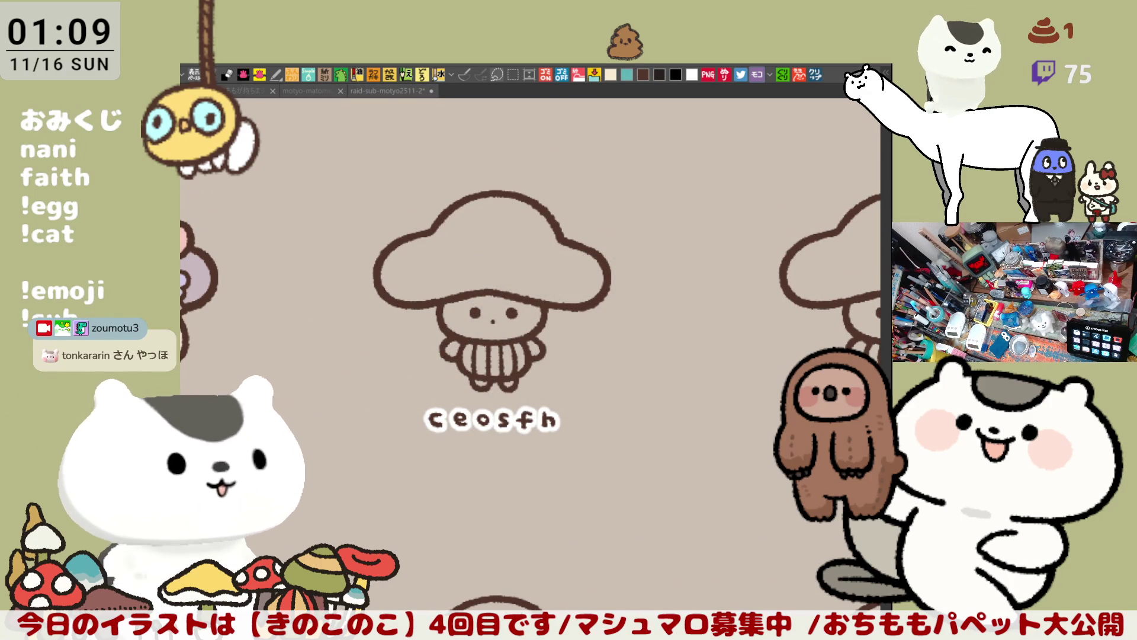
scroll(448, 302, "up", 5)
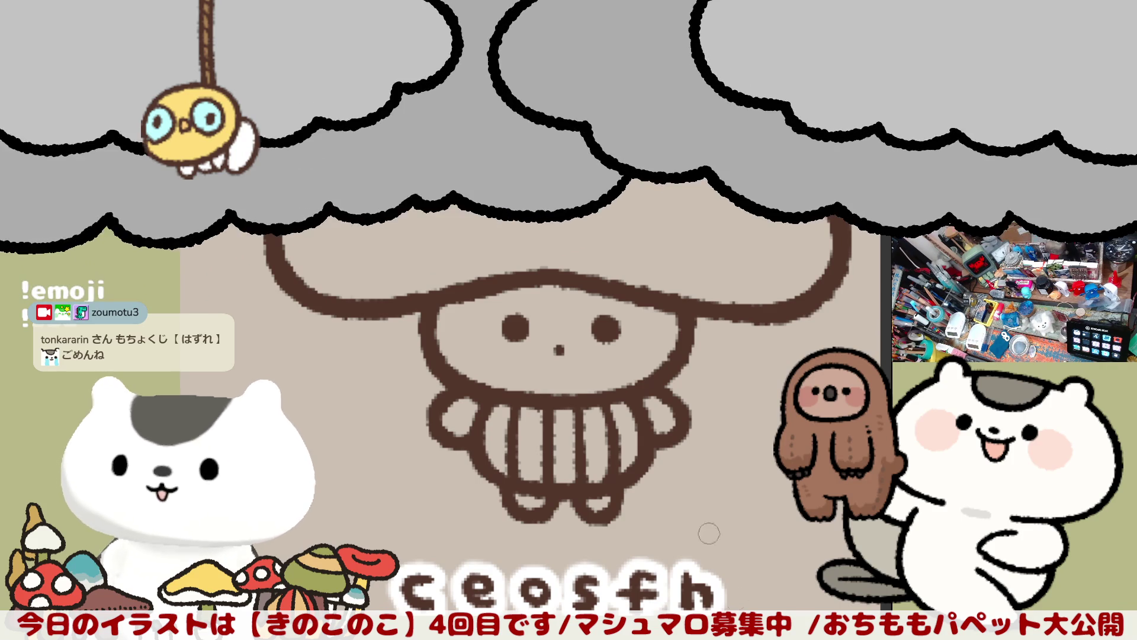
left_click_drag(629, 333, 570, 279)
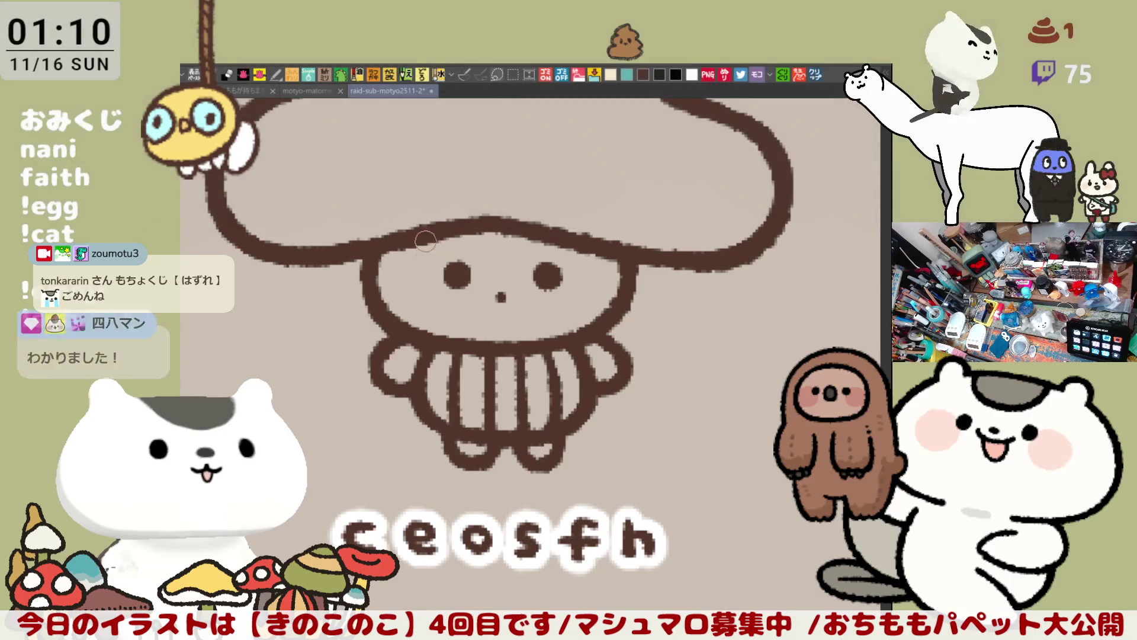
mouse_move(424, 272)
left_mouse_down()
mouse_move(416, 250)
mouse_move(382, 266)
mouse_move(405, 279)
left_mouse_up()
key("ctrl+z")
Add a stroke right of the right eye and a light teal stroke on the face's left edge
key("ctrl+z")
key("ctrl+z")
mouse_move(586, 240)
left_mouse_down()
mouse_move(588, 283)
mouse_move(620, 280)
left_mouse_up()
key("ctrl+z")
key("ctrl+z")
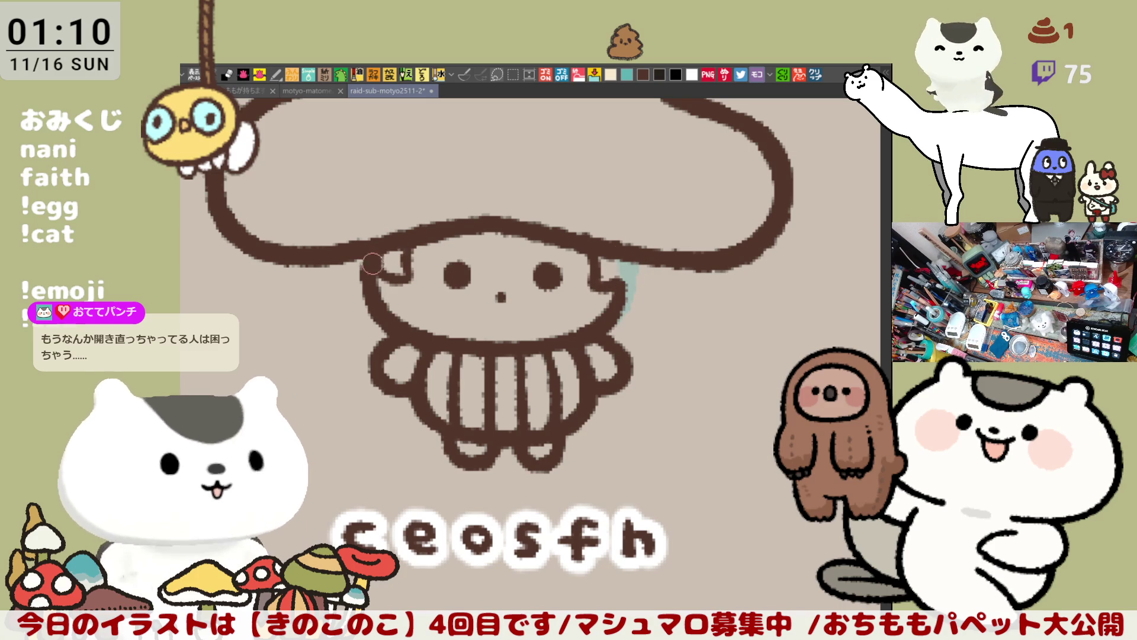
left_click_drag(363, 261, 382, 264)
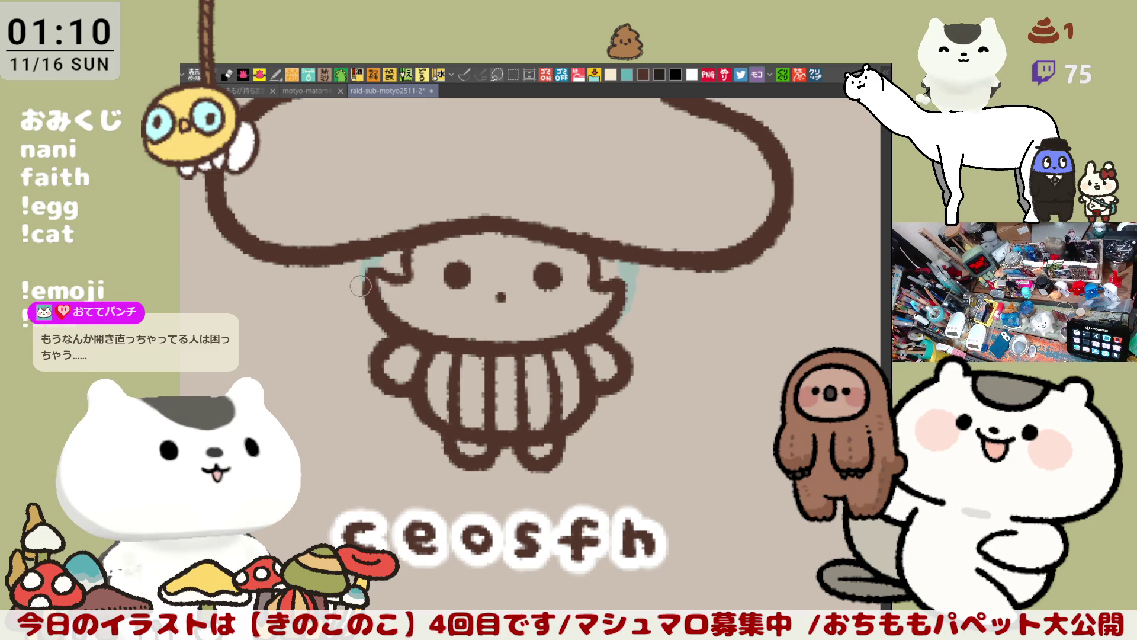
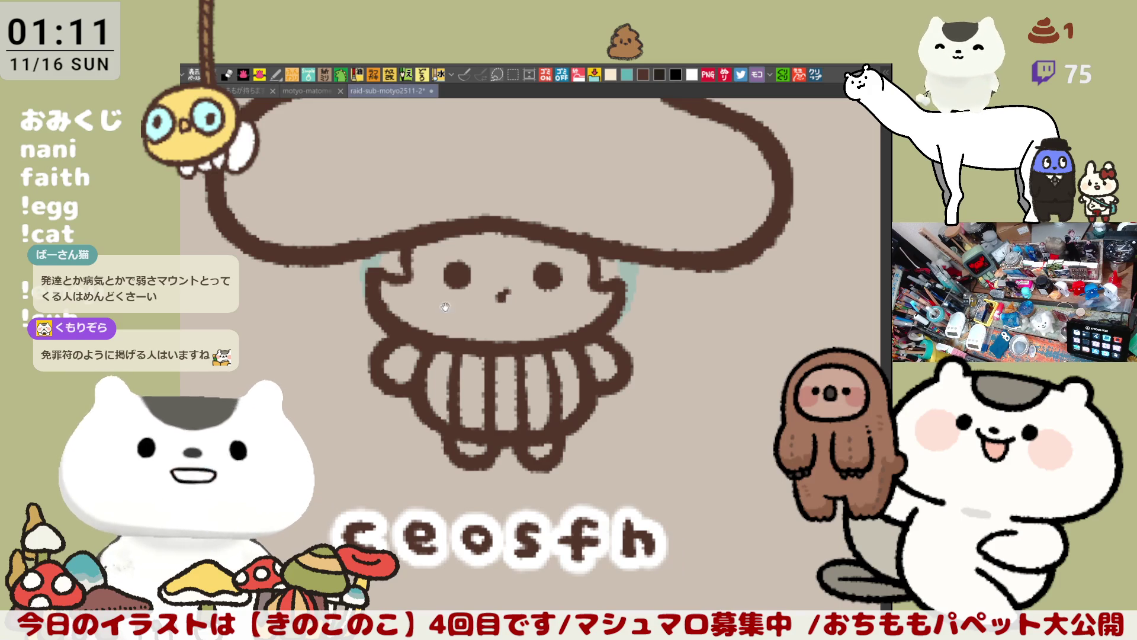
Draw a short hair strand left of the mushroom's face under the cap, redoing rejected strokes
left_click_drag(443, 312, 509, 336)
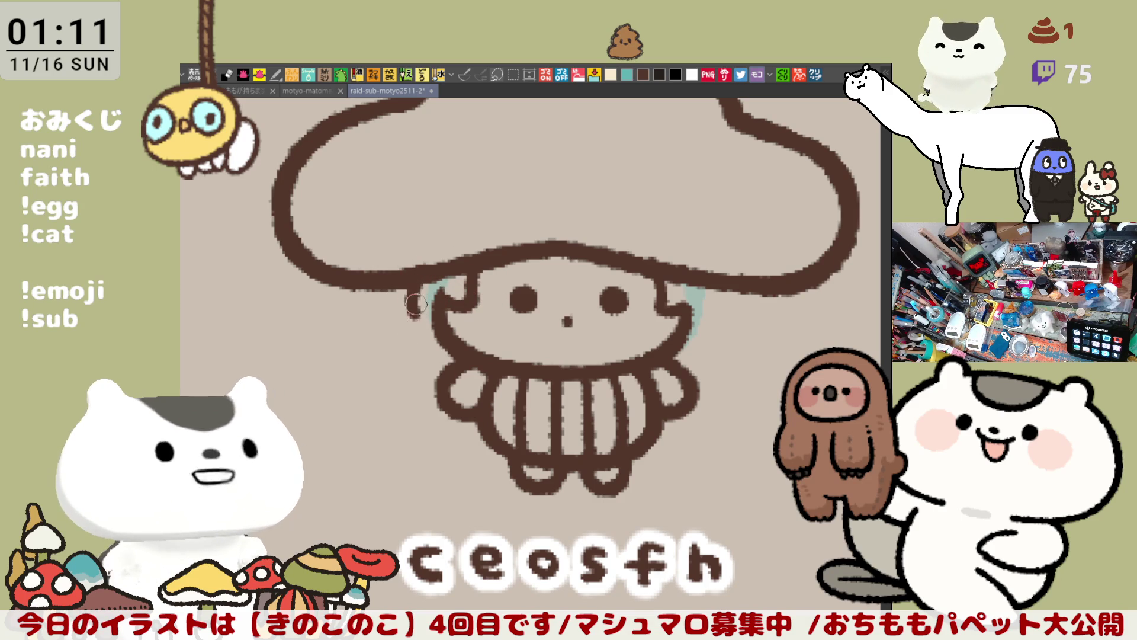
left_click_drag(420, 275, 409, 323)
key("ctrl+z")
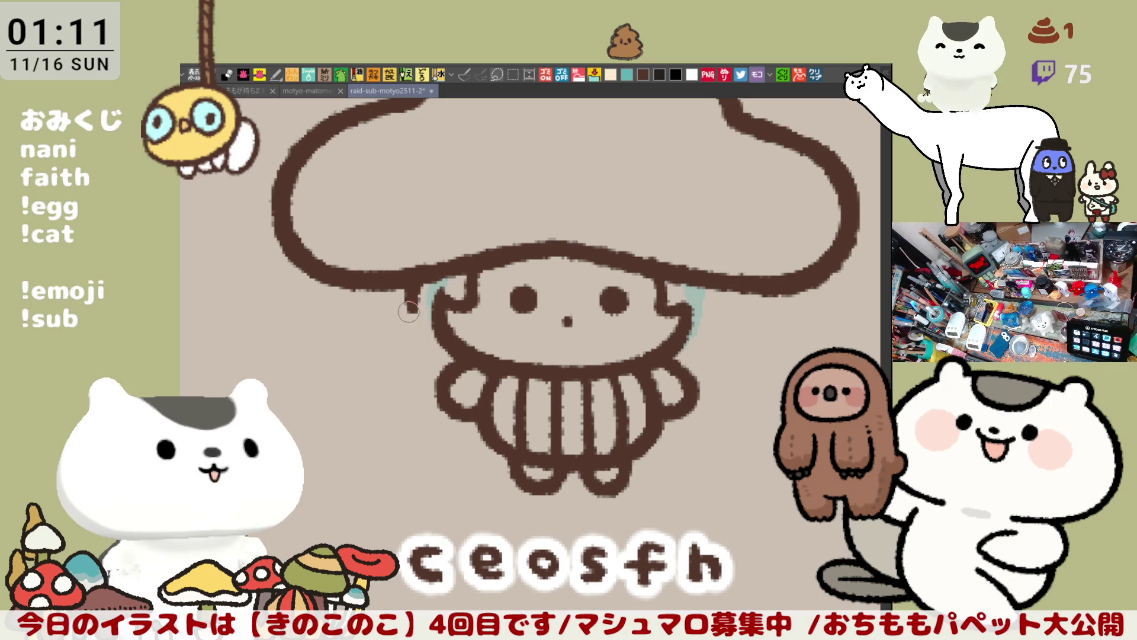
key("ctrl+z")
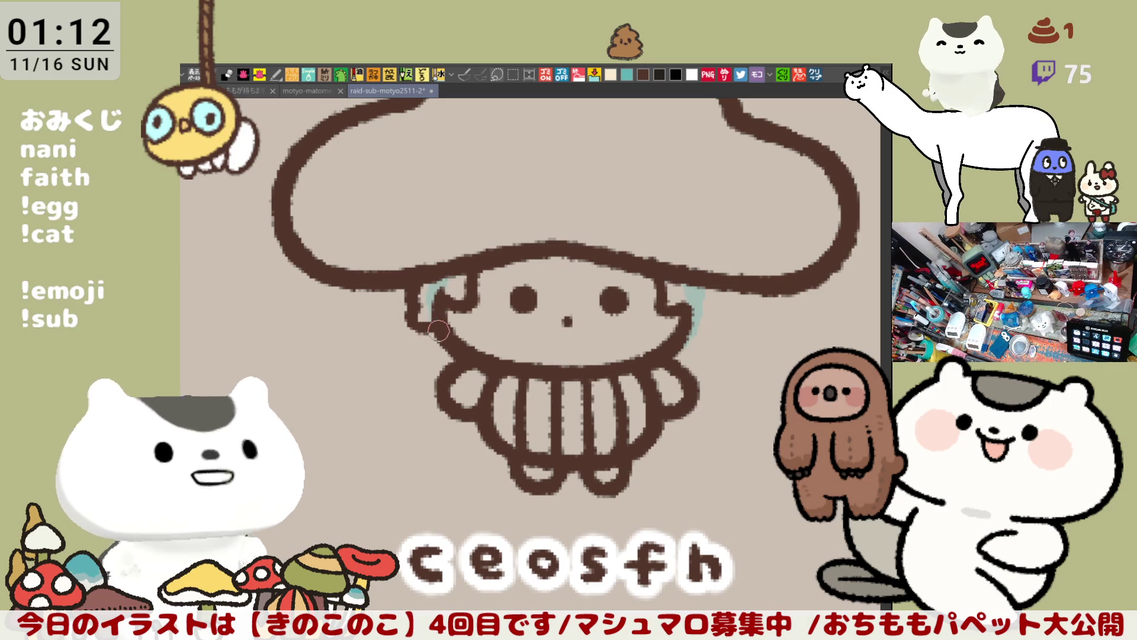
left_click_drag(413, 308, 415, 284)
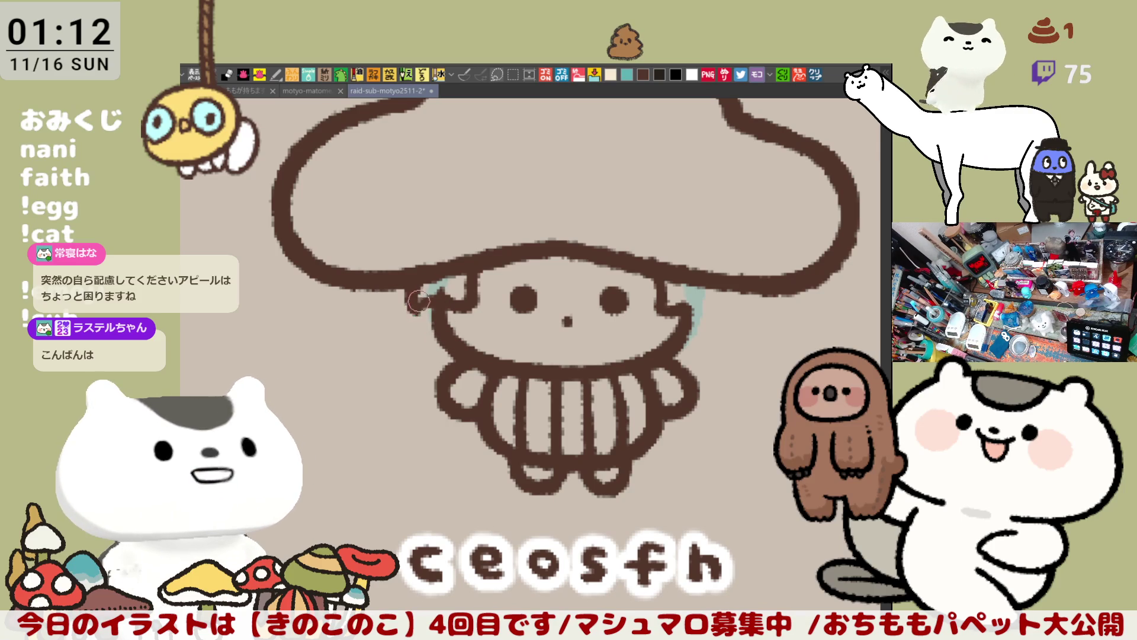
left_click_drag(424, 307, 441, 350)
key("ctrl+z")
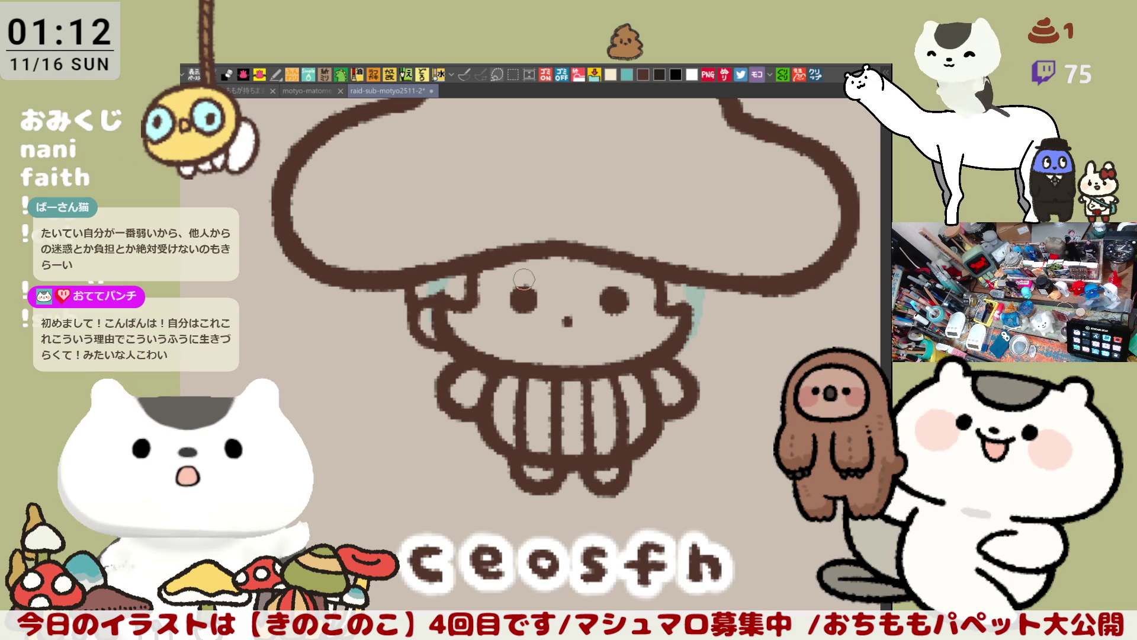
scroll(474, 267, "down", 2)
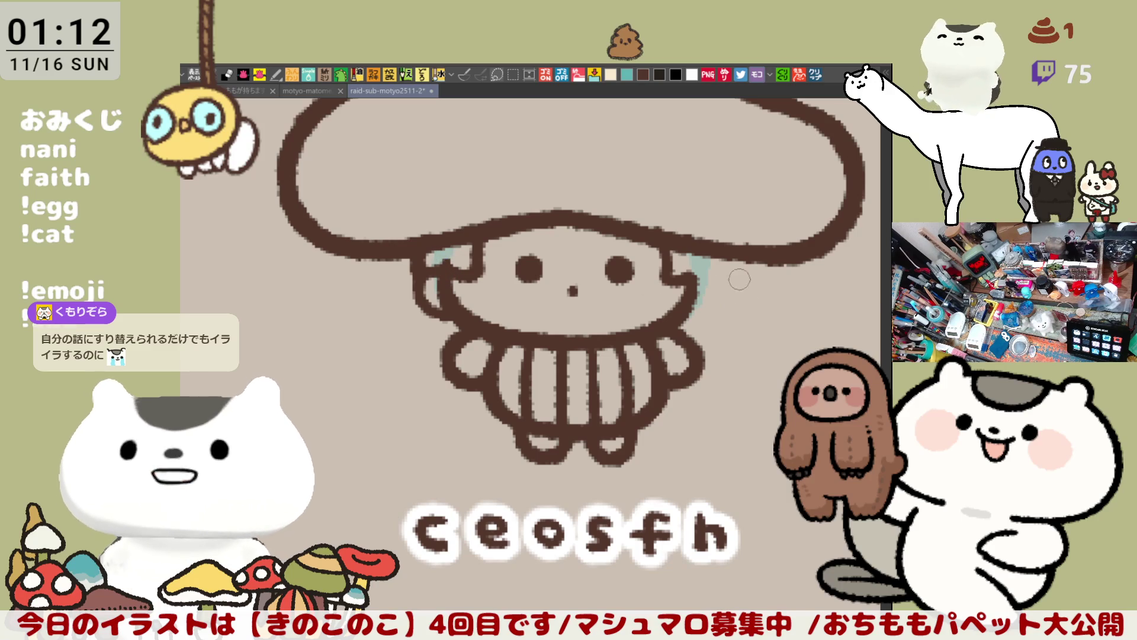
Draw a hair strand under the cap's right edge beside the ear, then save the file
mouse_move(713, 286)
left_mouse_down()
mouse_move(724, 267)
mouse_move(715, 285)
left_mouse_up()
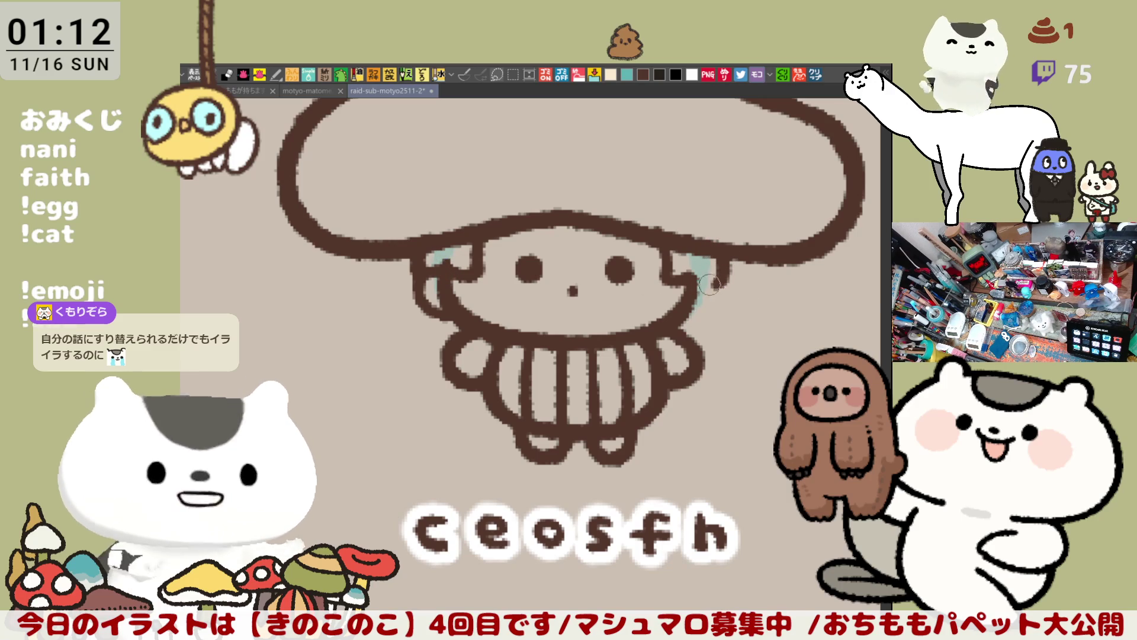
key("ctrl+z")
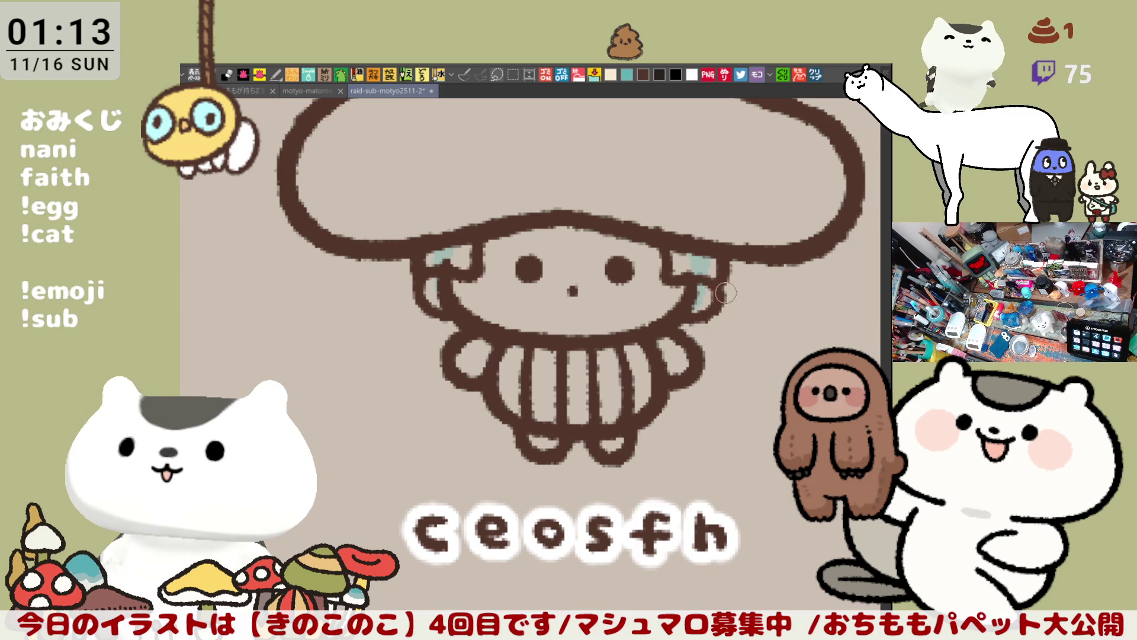
left_click_drag(700, 271, 686, 273)
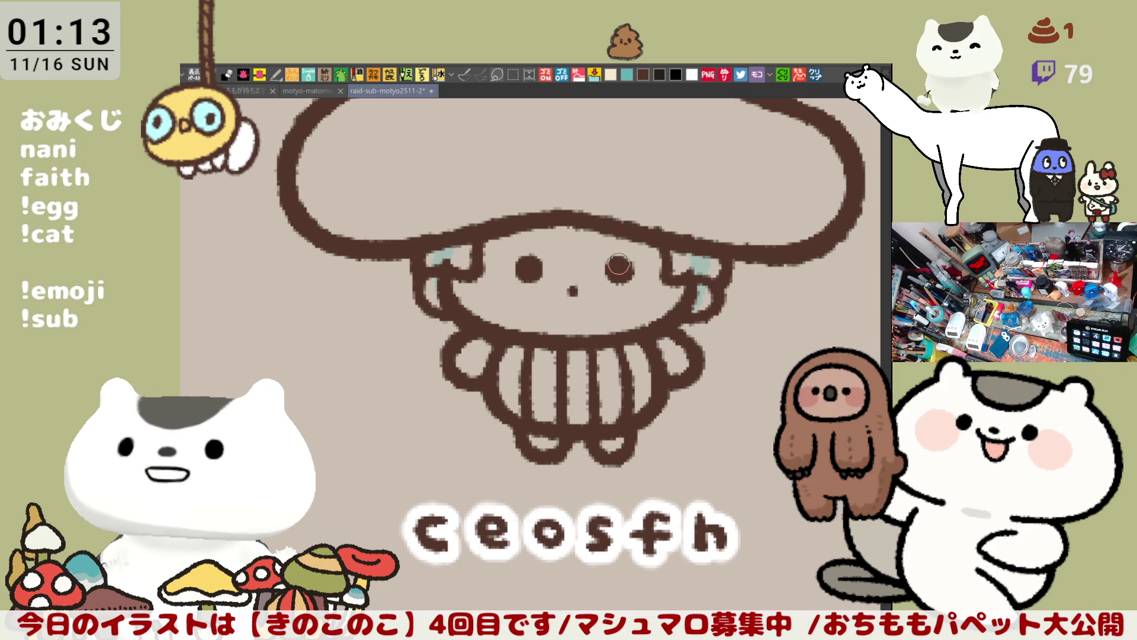
key("ctrl+s")
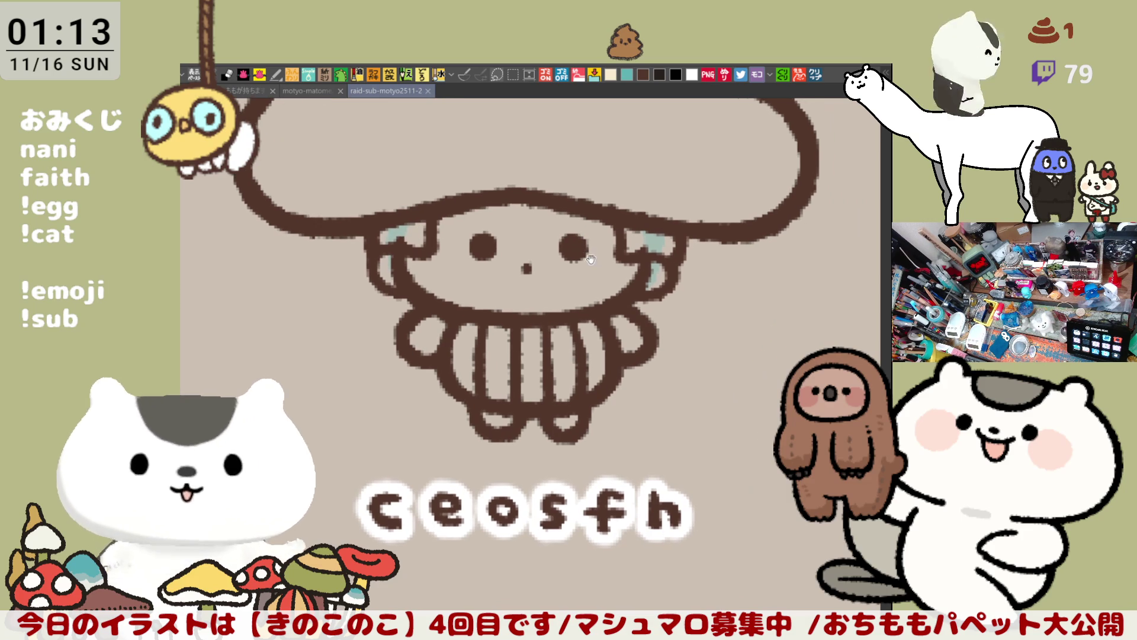
scroll(610, 268, "up", 3)
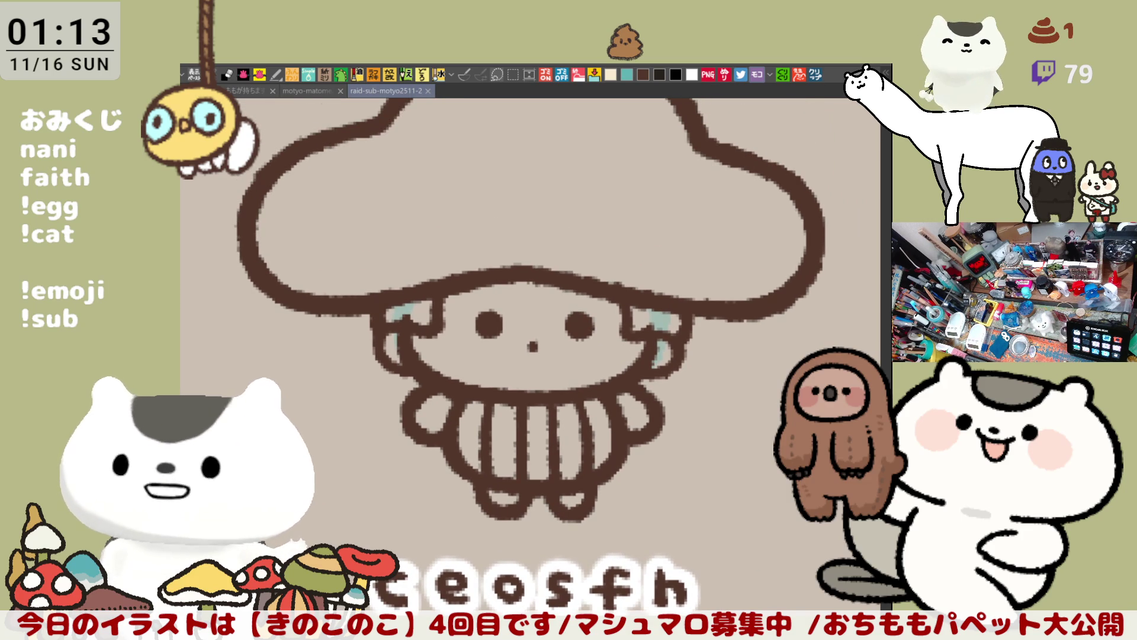
left_click_drag(657, 296, 635, 356)
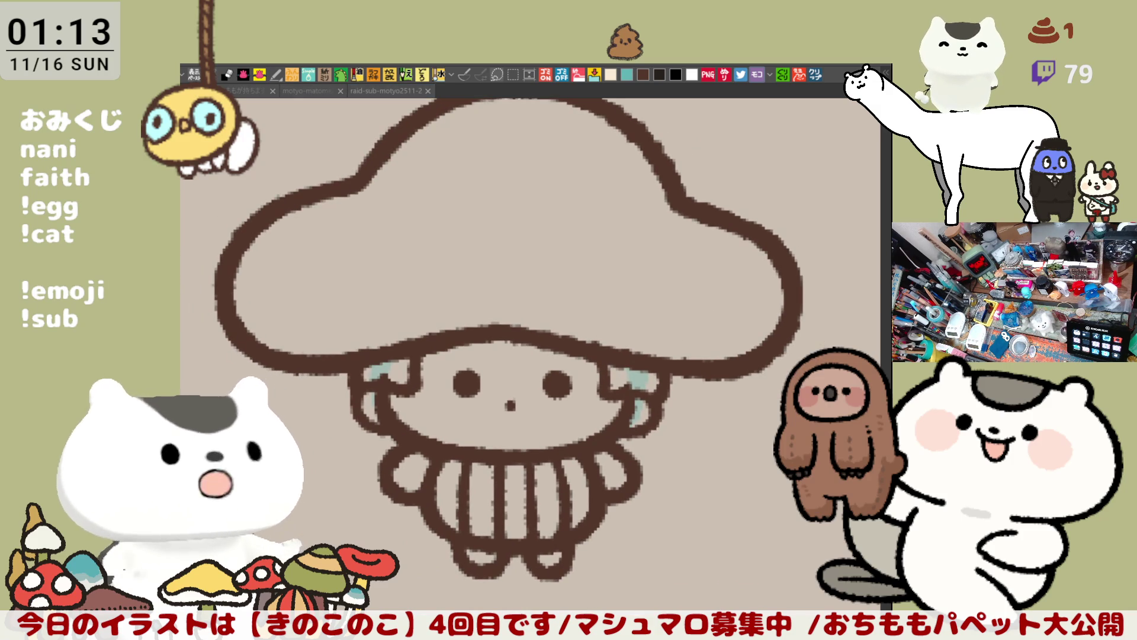
scroll(609, 324, "down", 2)
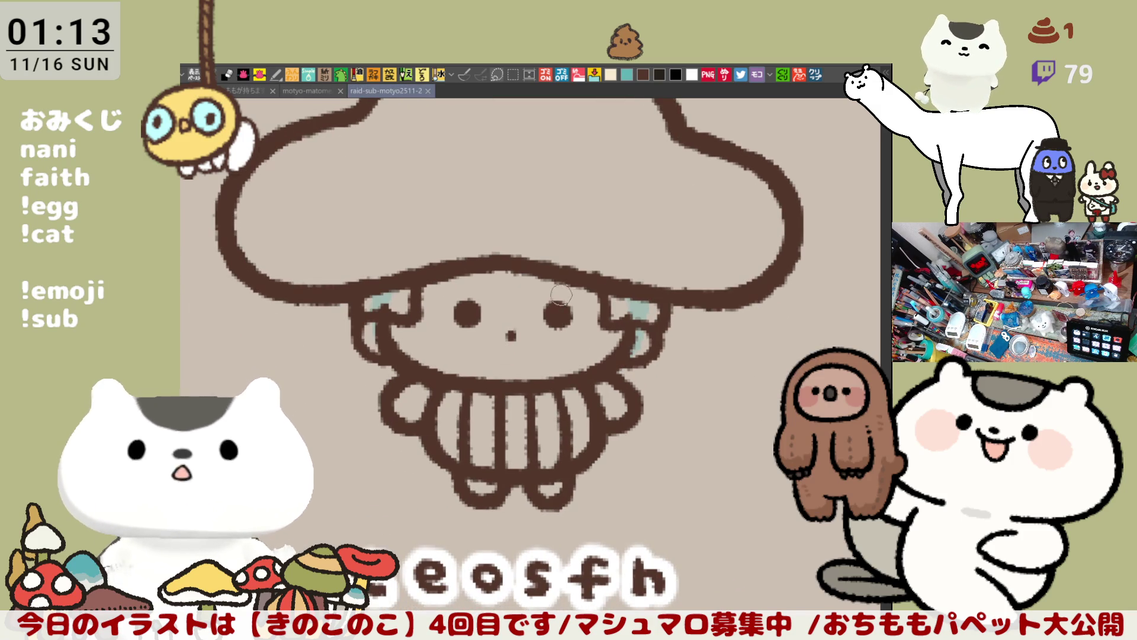
scroll(610, 324, "up", 2)
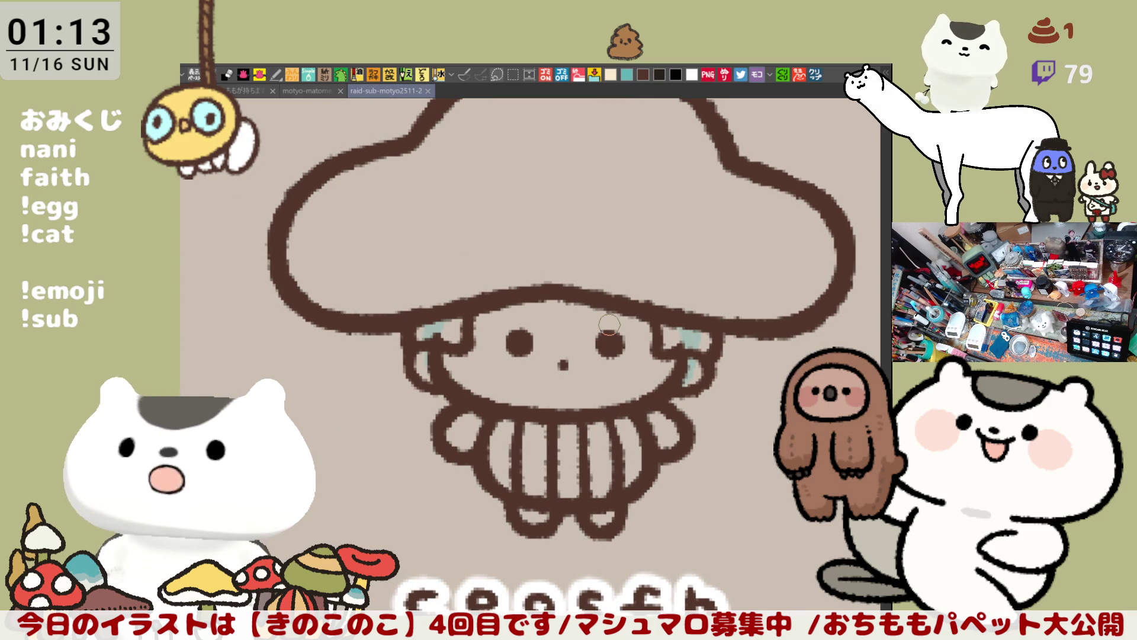
scroll(609, 324, "down", 1)
scroll(589, 315, "up", 1)
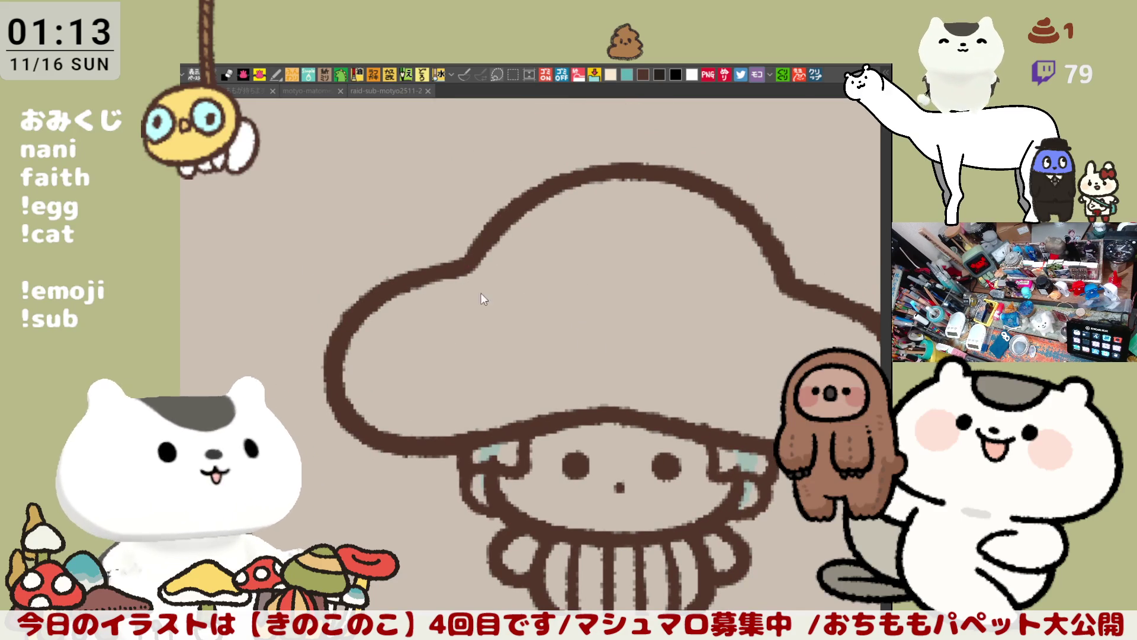
left_click_drag(405, 292, 384, 211)
scroll(643, 459, "down", 5)
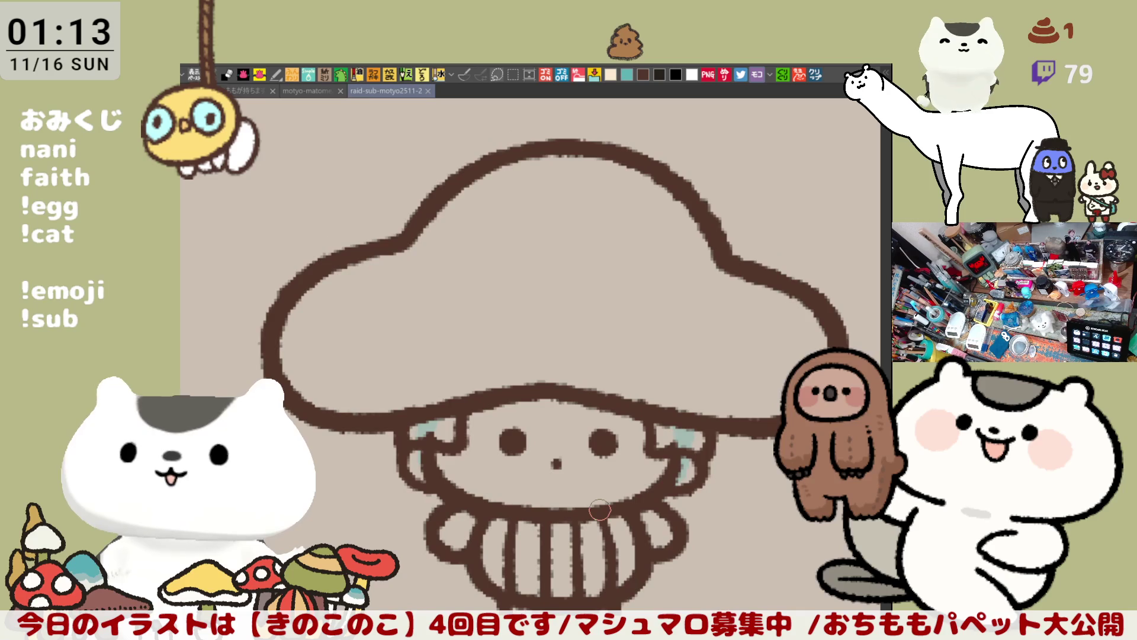
scroll(599, 509, "down", 1)
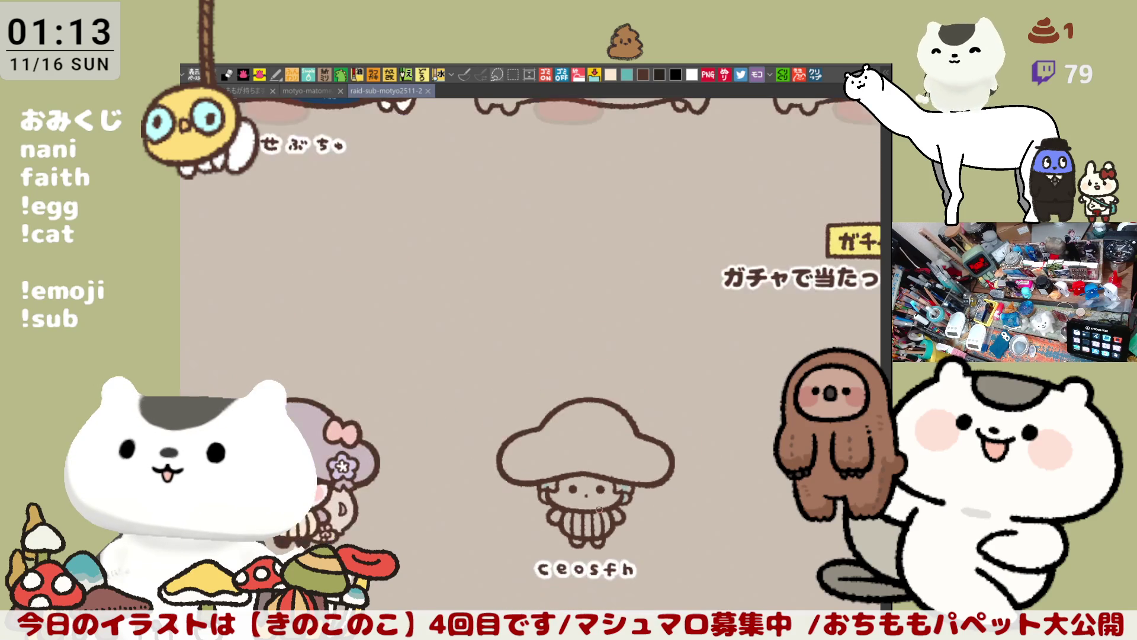
scroll(599, 509, "up", 6)
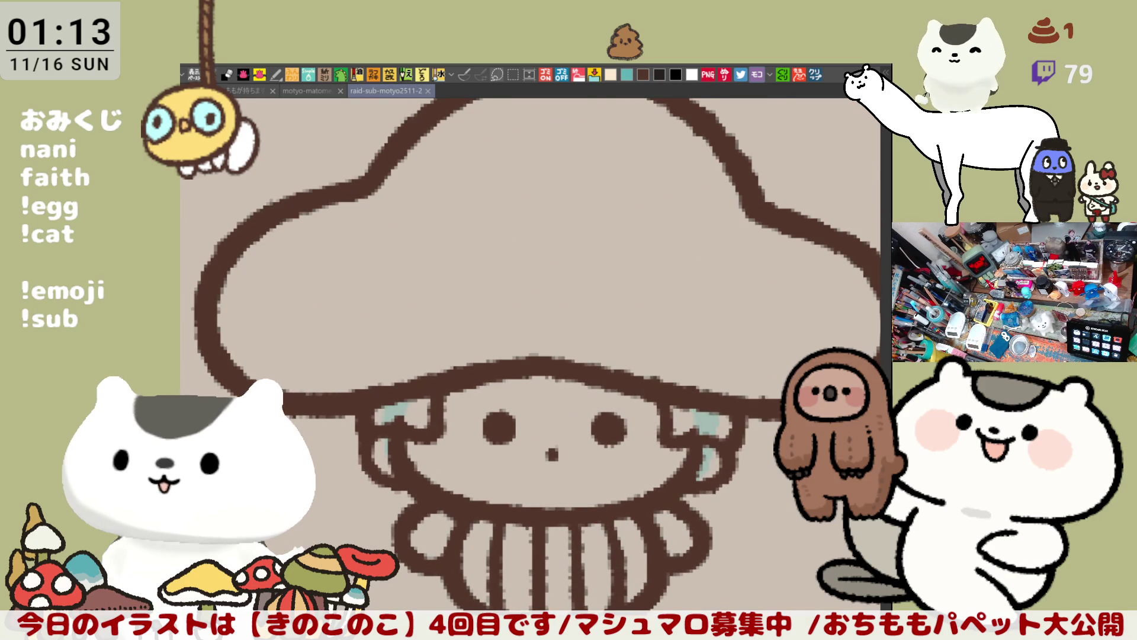
left_click_drag(725, 447, 687, 389)
Reframe the view around the cap and retrace its lower edge more smoothly
left_click_drag(696, 350, 693, 385)
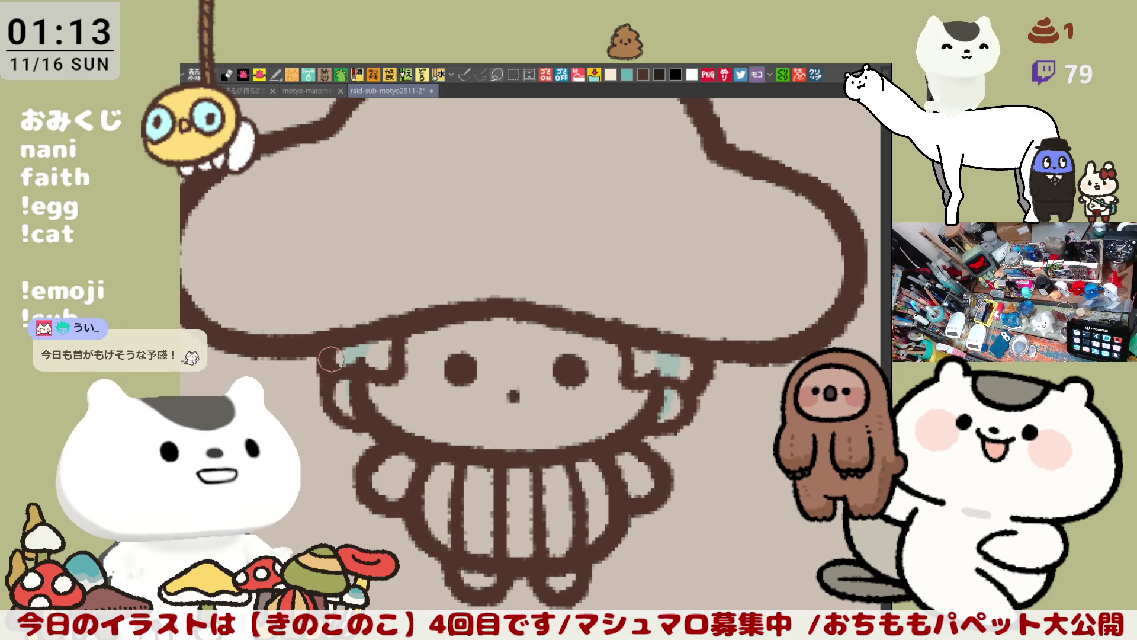
left_click_drag(495, 379, 492, 395)
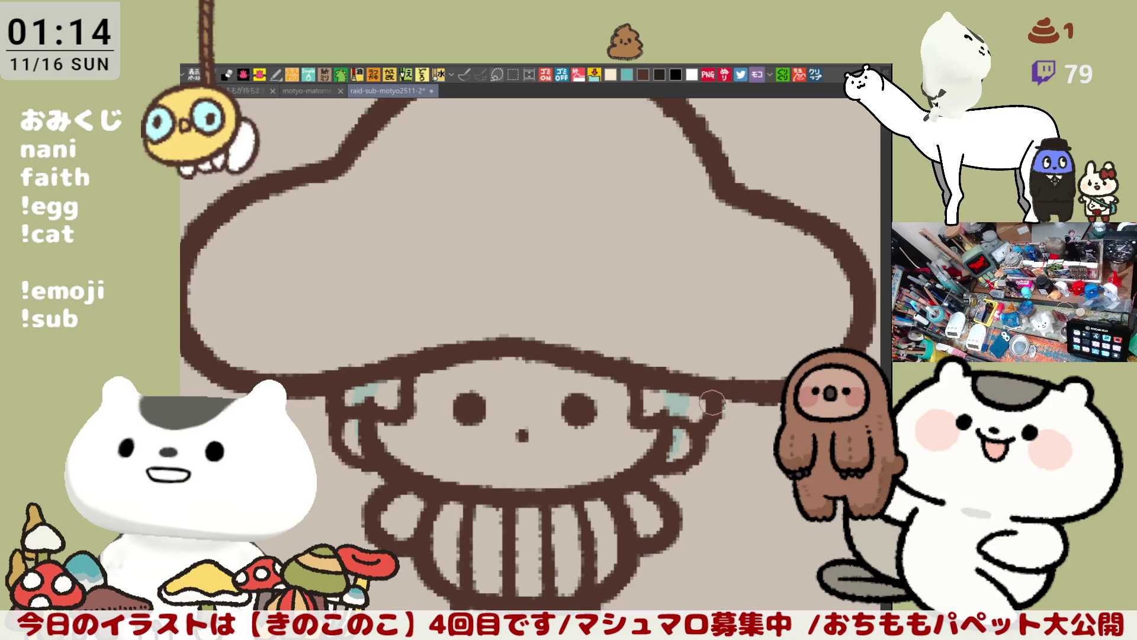
scroll(697, 412, "down", 3)
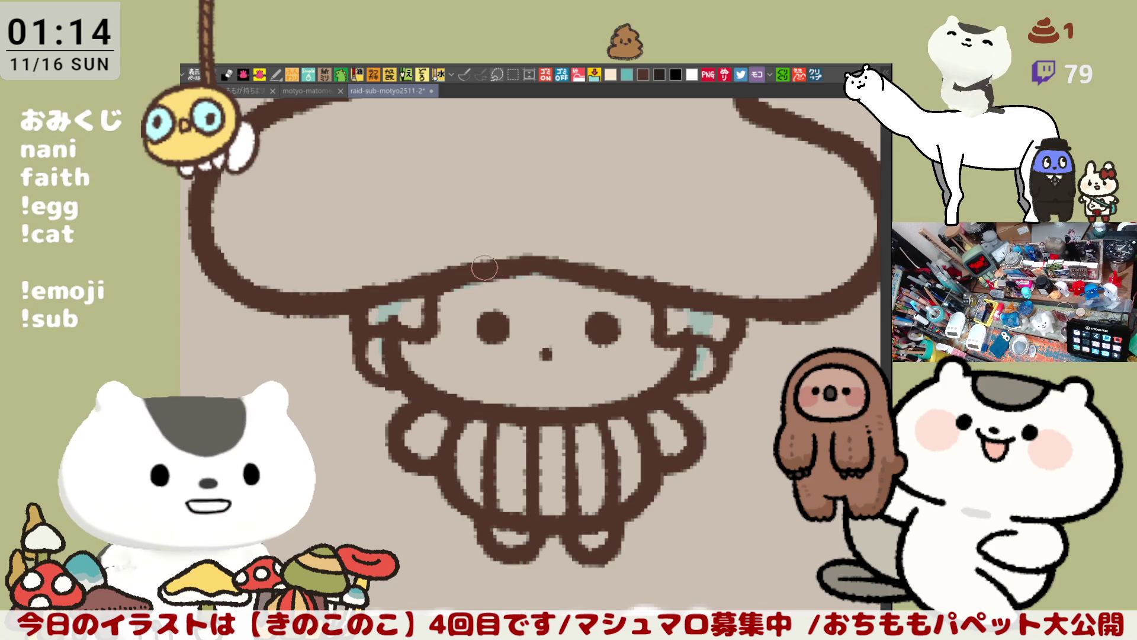
left_click_drag(523, 259, 665, 280)
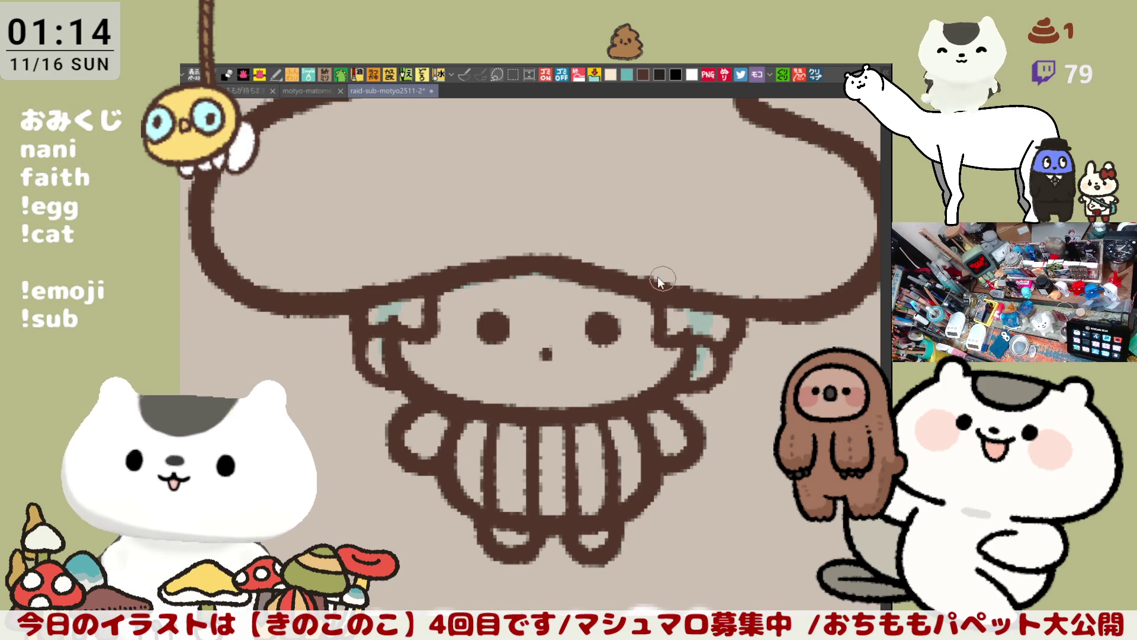
left_click_drag(792, 313, 673, 309)
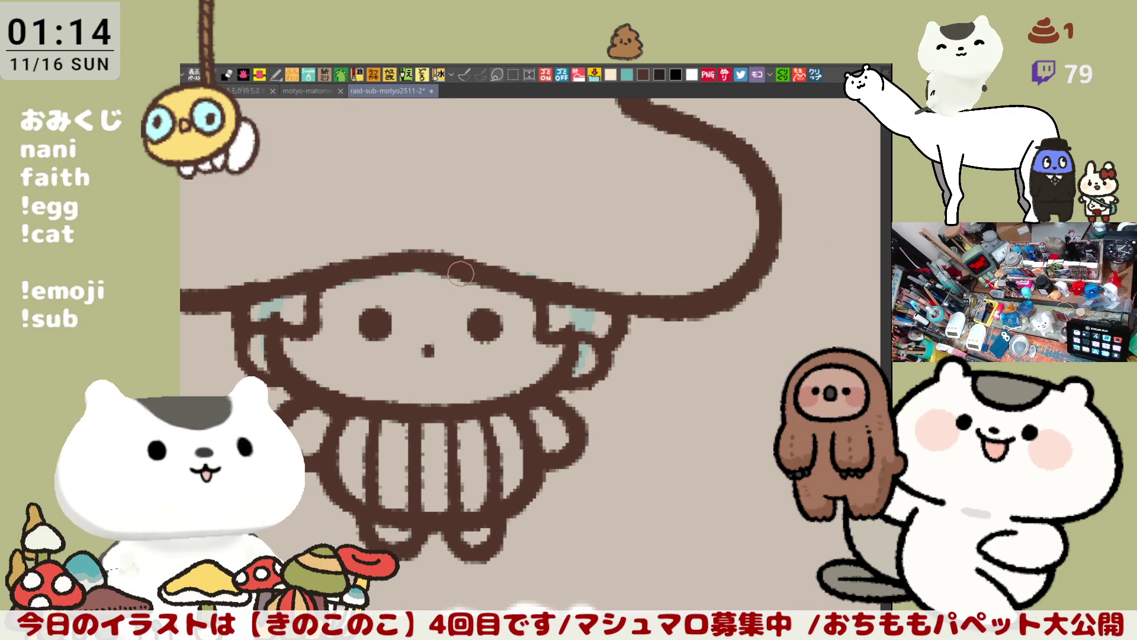
left_click_drag(456, 268, 588, 282)
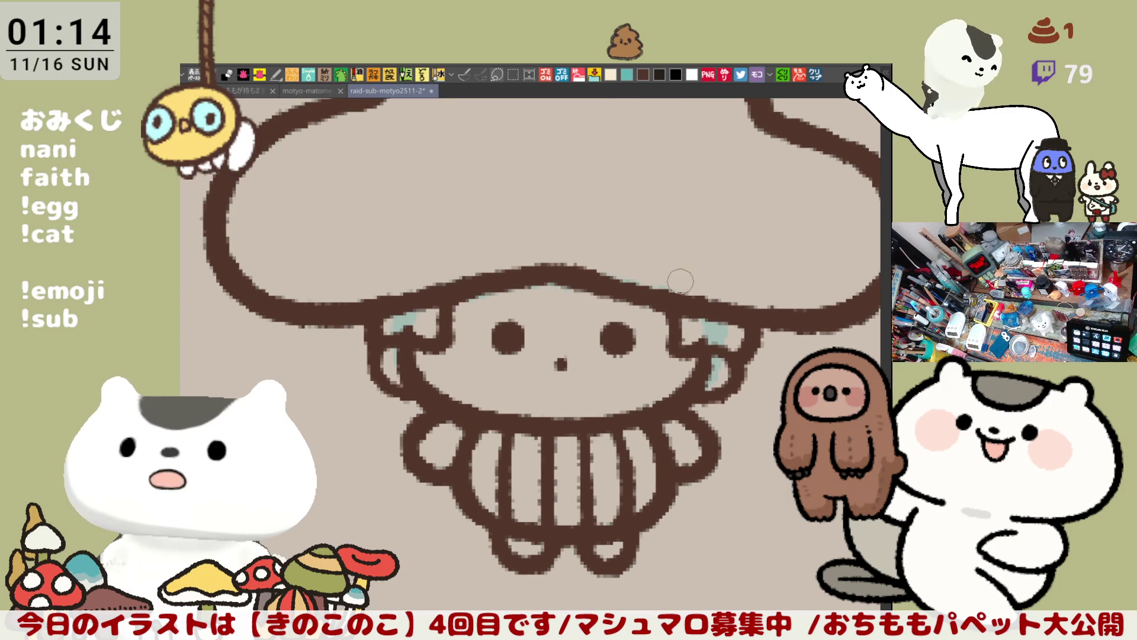
left_click_drag(652, 276, 565, 241)
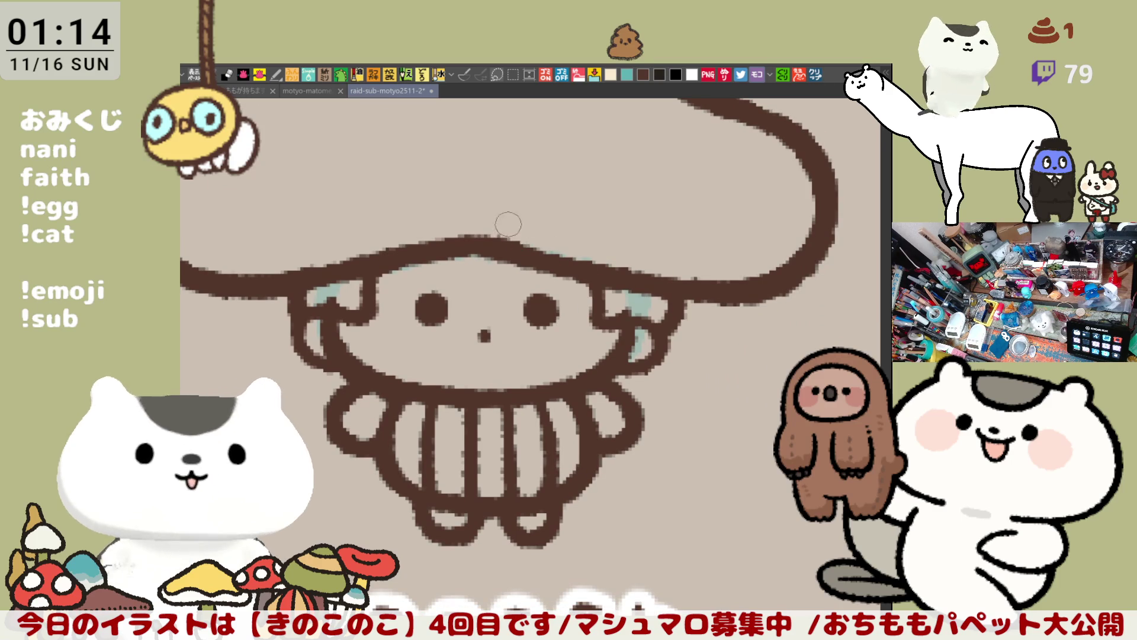
Enclose the whole mushroom character with Lasso Fill and fill it flat red
left_click_drag(661, 320, 718, 414)
scroll(722, 452, "down", 5)
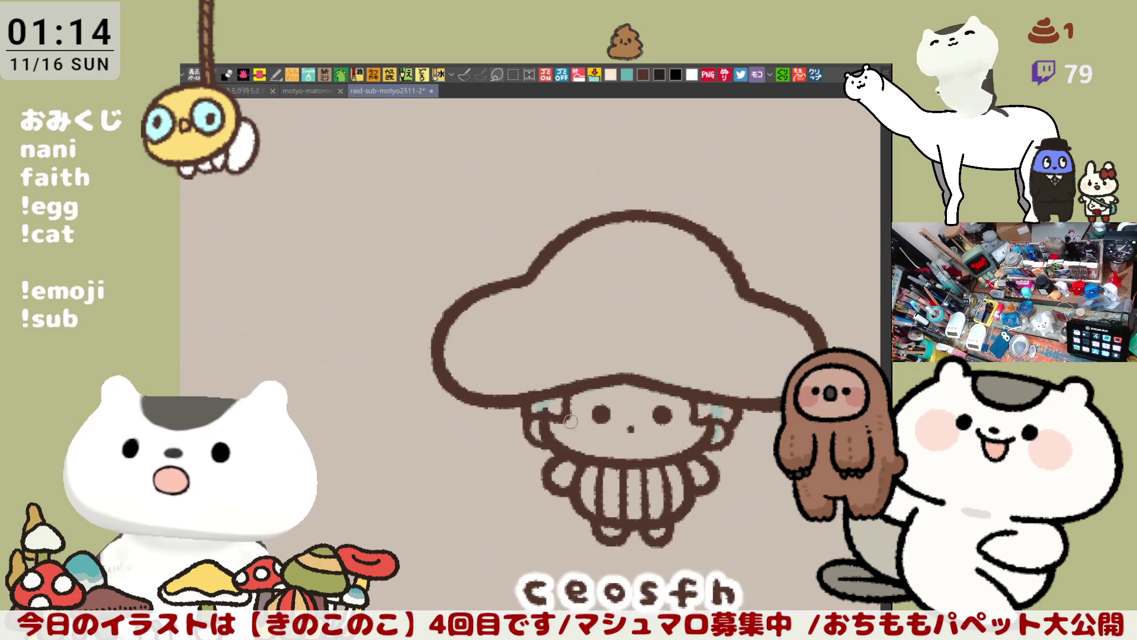
scroll(525, 388, "up", 5)
mouse_move(651, 460)
left_mouse_down()
mouse_move(378, 324)
mouse_move(499, 362)
left_mouse_up()
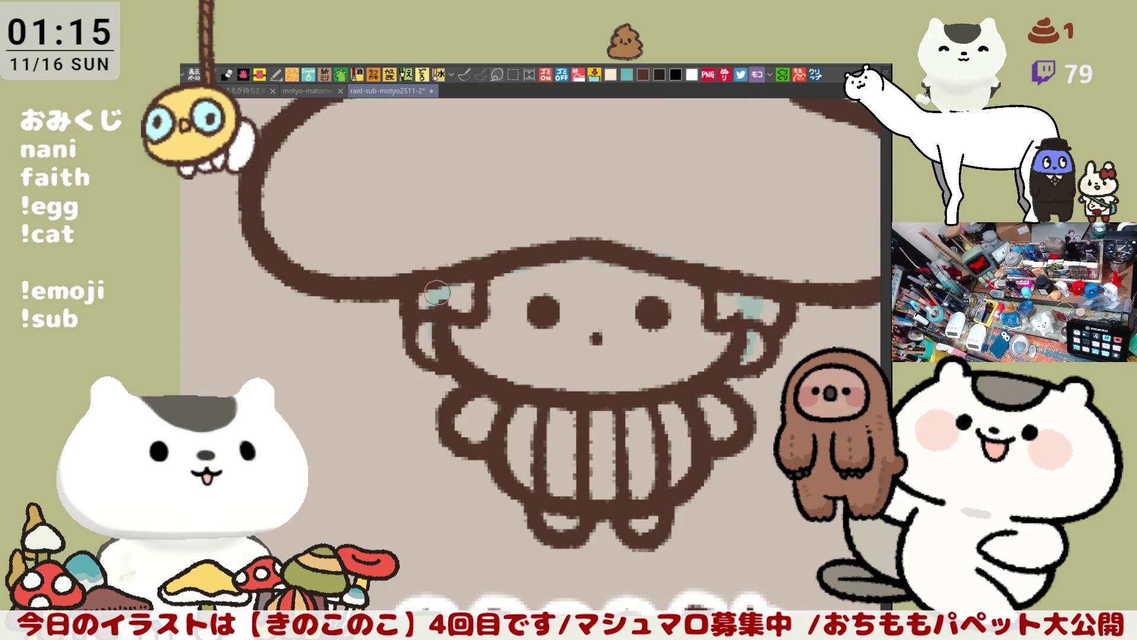
left_click_drag(651, 383, 617, 431)
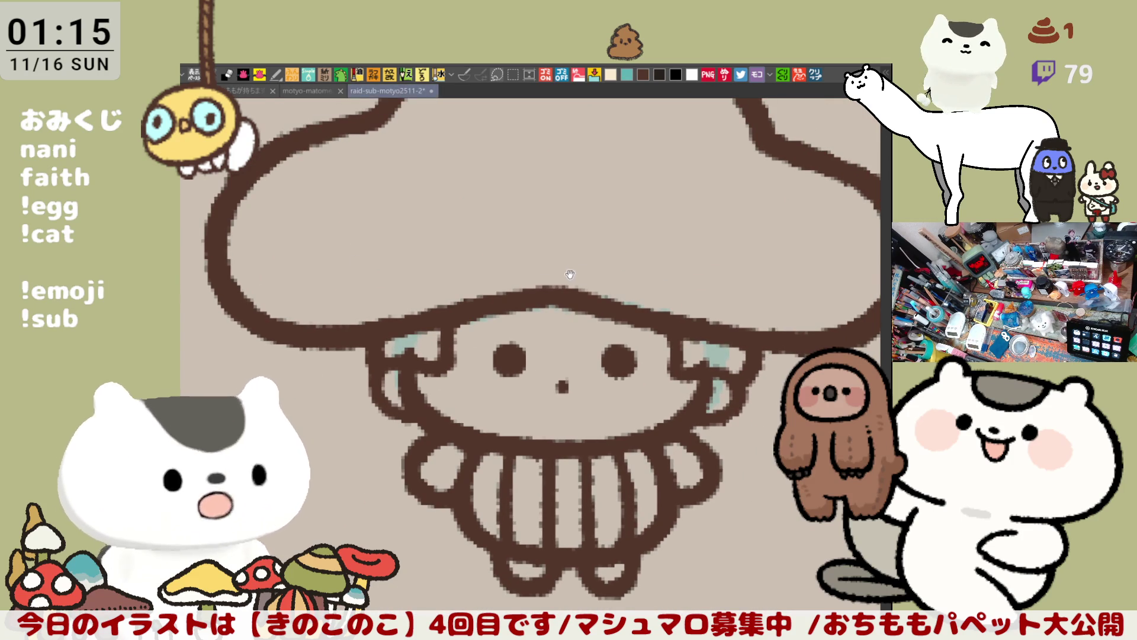
scroll(549, 323, "down", 3)
scroll(550, 323, "down", 2)
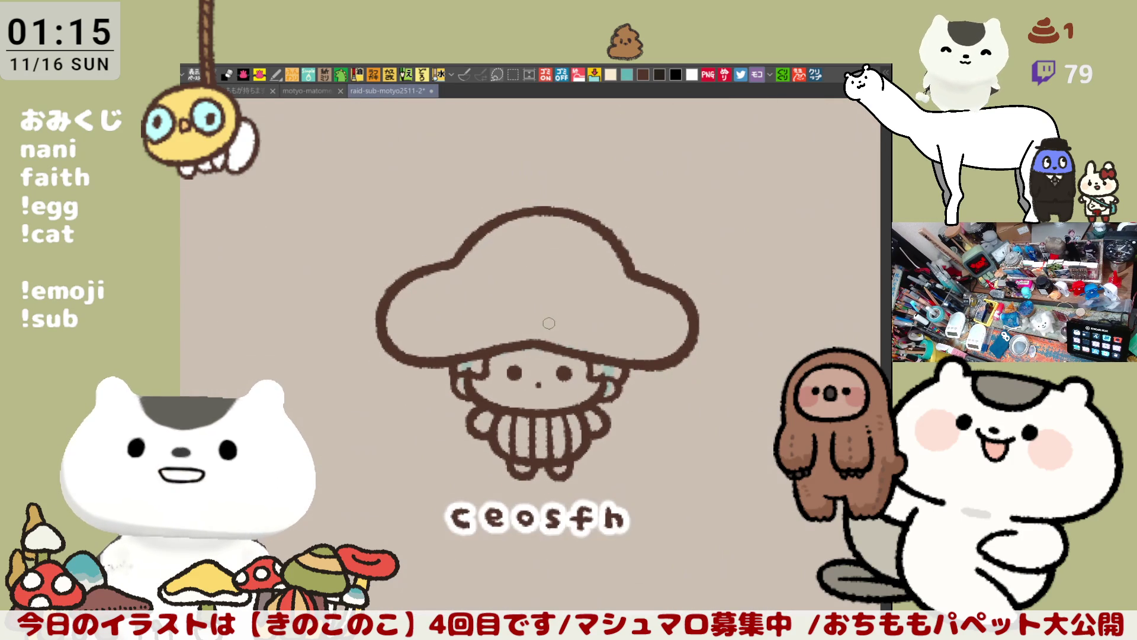
scroll(549, 323, "up", 2)
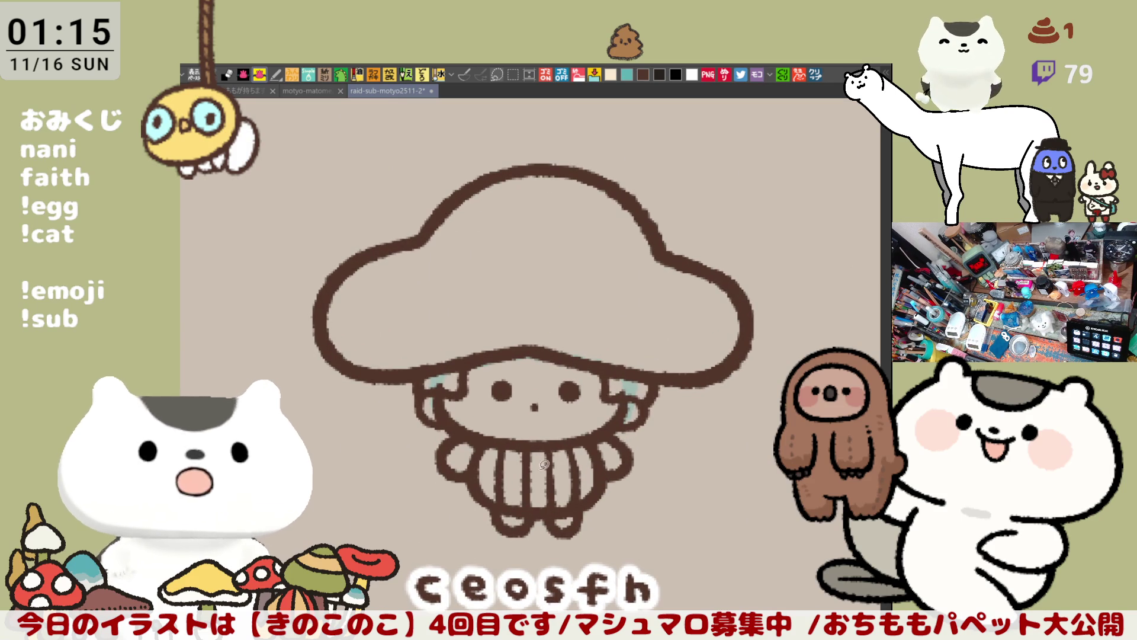
mouse_move(550, 502)
left_mouse_down()
mouse_move(254, 285)
mouse_move(770, 356)
mouse_move(551, 593)
left_mouse_up()
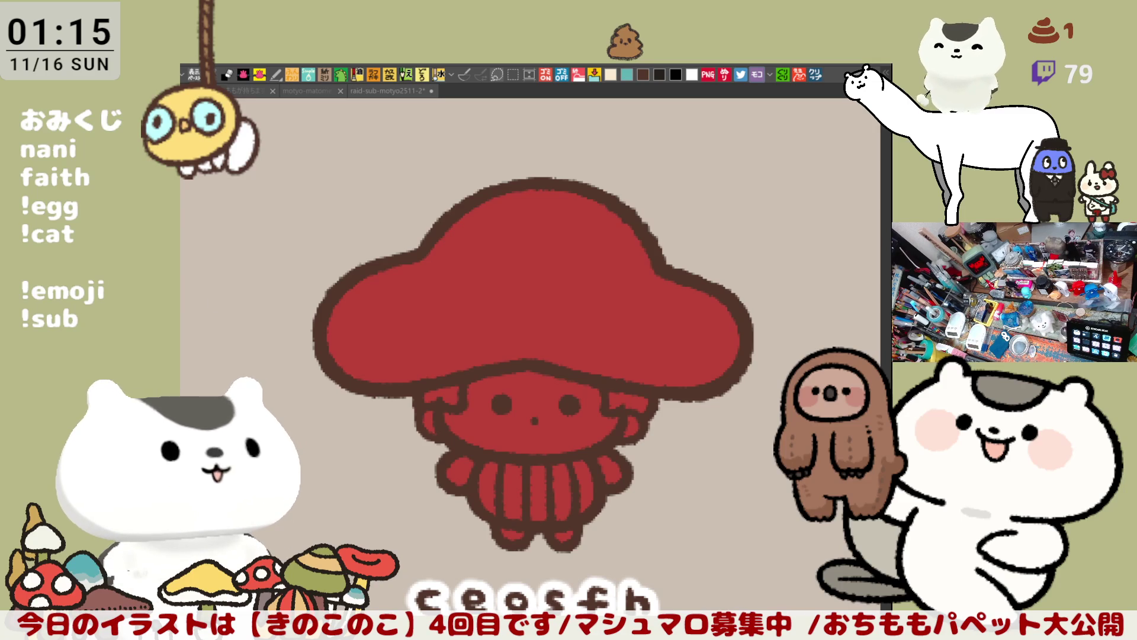
Fill the character's face and left ear with a light skin tone
scroll(459, 412, "up", 5)
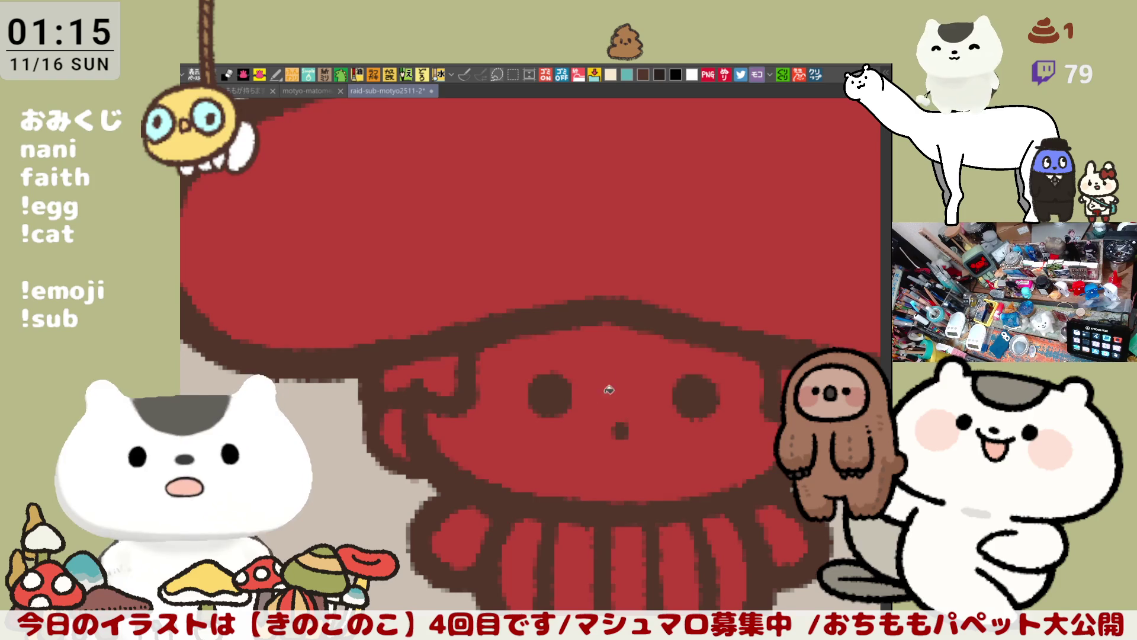
left_click(607, 399)
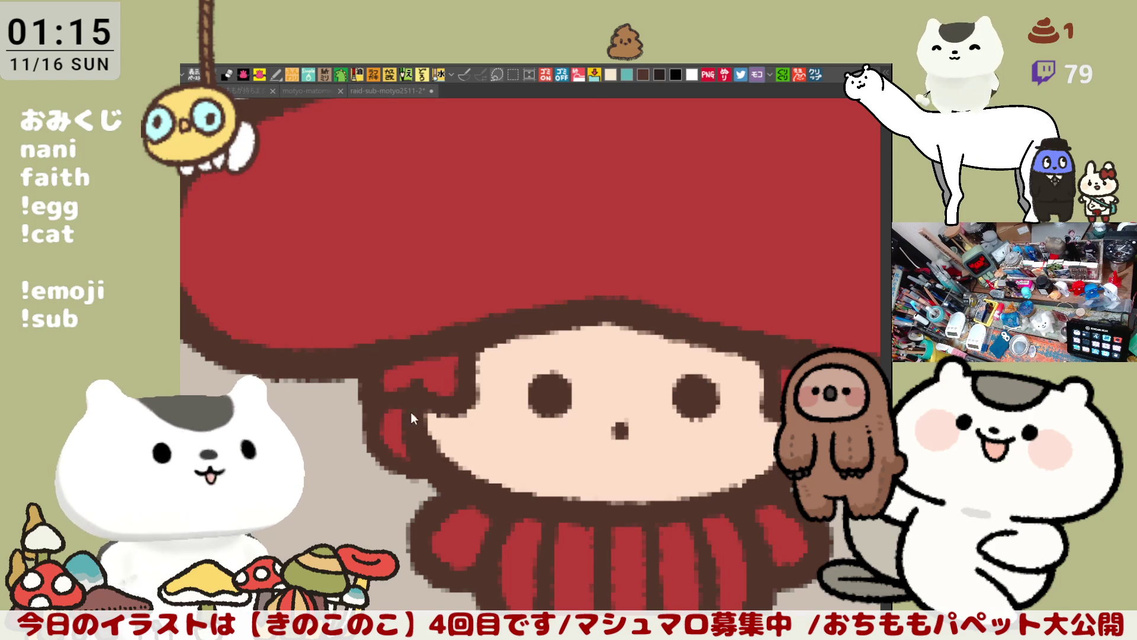
left_click(396, 425)
left_click_drag(576, 482, 393, 412)
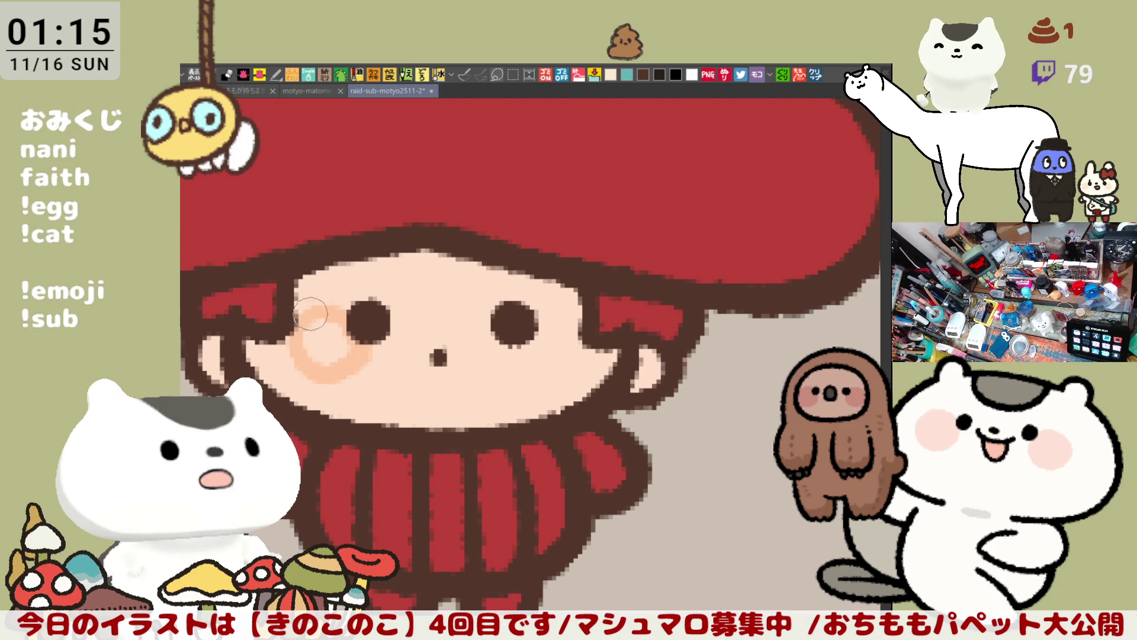
Airbrush pink blush on both cheeks, then fill the first jumper stripe cream
mouse_move(294, 320)
left_mouse_down()
mouse_move(305, 370)
mouse_move(299, 337)
mouse_move(322, 346)
left_mouse_up()
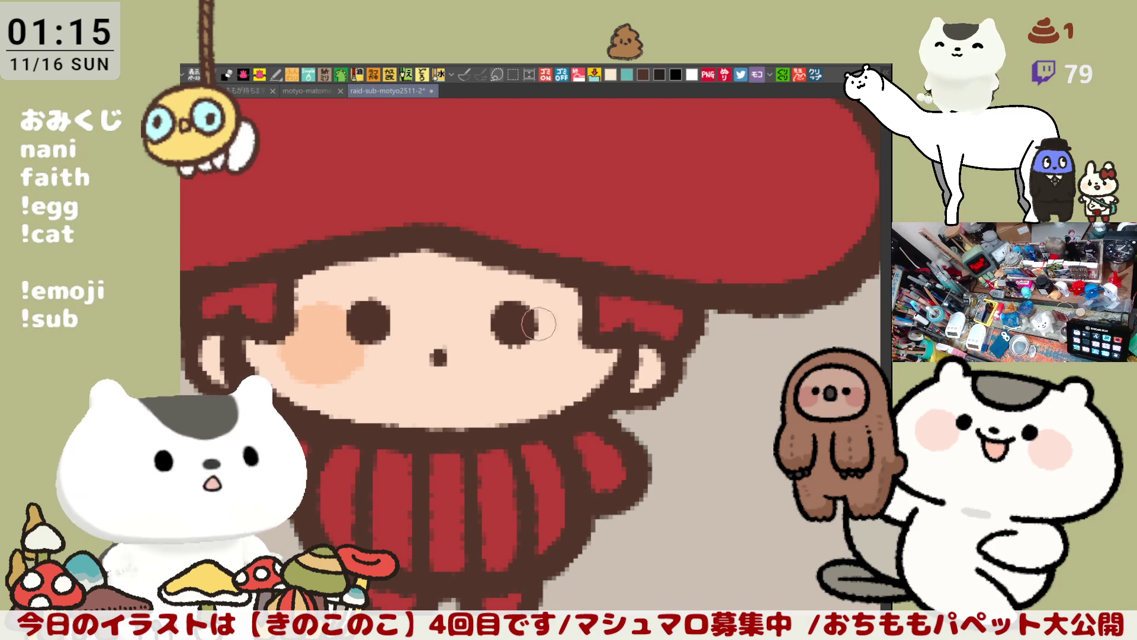
mouse_move(538, 318)
left_mouse_down()
mouse_move(583, 361)
mouse_move(521, 324)
mouse_move(592, 364)
mouse_move(544, 320)
mouse_move(572, 326)
mouse_move(551, 337)
mouse_move(592, 331)
mouse_move(580, 323)
mouse_move(583, 334)
mouse_move(546, 363)
mouse_move(563, 371)
mouse_move(593, 350)
left_mouse_up()
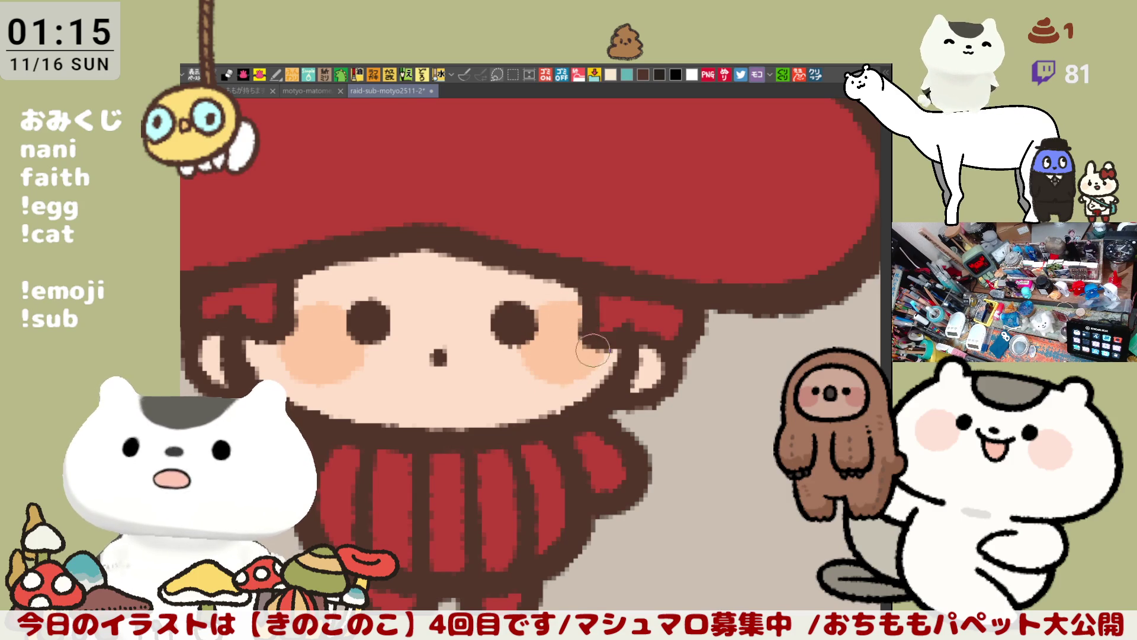
left_click(611, 75)
left_click_drag(367, 512, 489, 353)
left_click(456, 355)
Fill the remaining four jumper stripes with cream
left_click(507, 355)
left_click(566, 344)
left_click(610, 357)
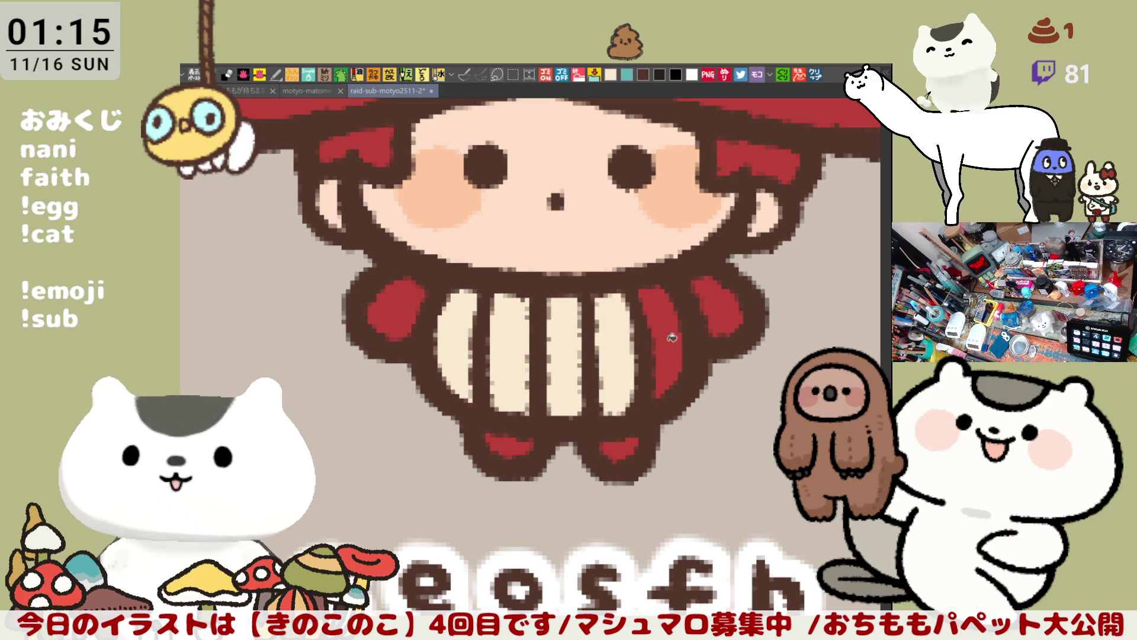
left_click(663, 341)
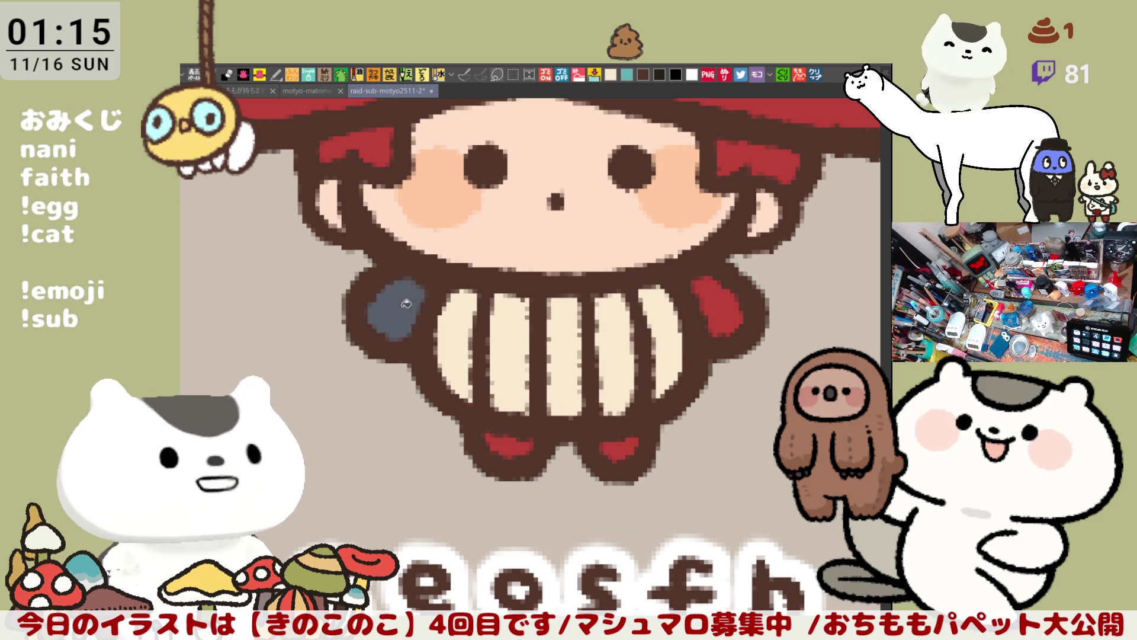
Make the right sleeve and both feet blue-grey, and brush red over the pale hair spot
left_click(740, 327)
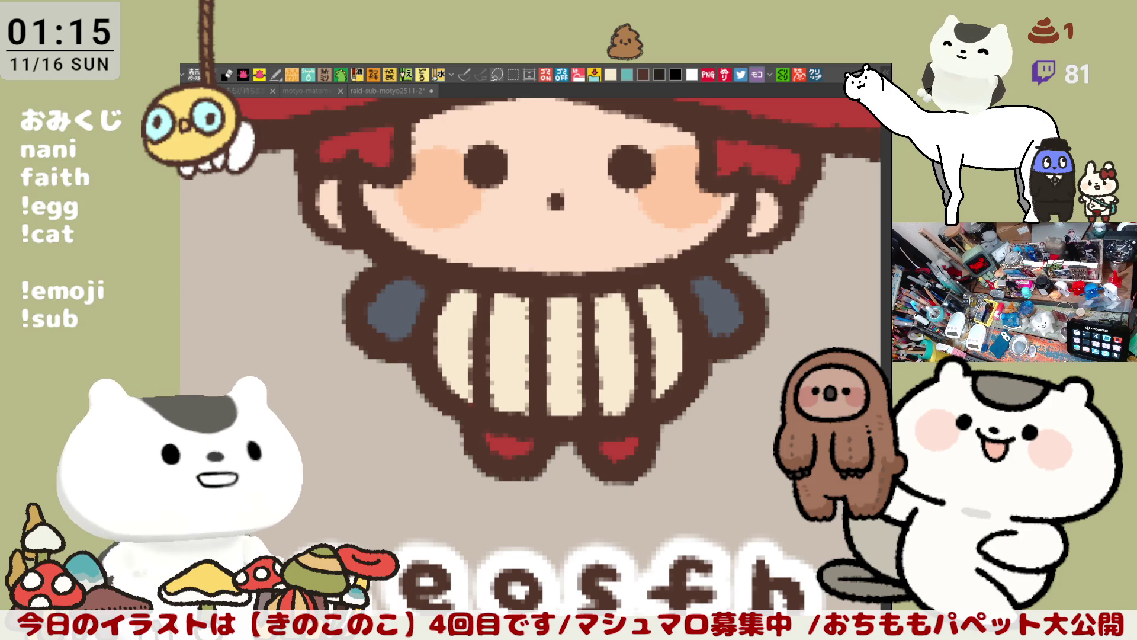
left_click(513, 436)
left_click(625, 449)
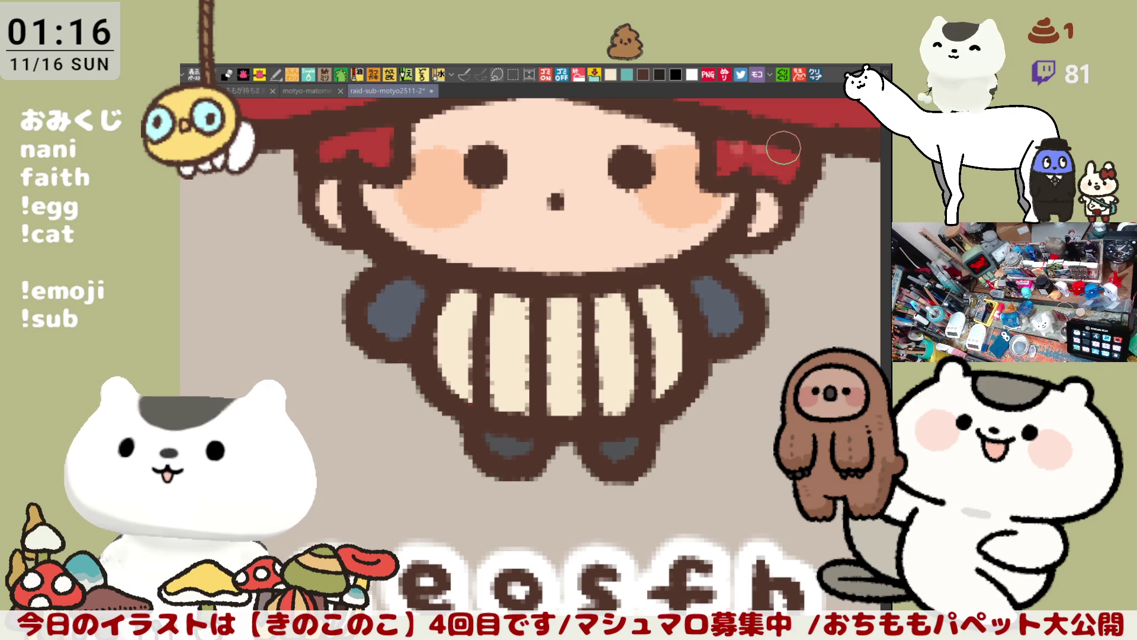
mouse_move(767, 150)
left_mouse_down()
mouse_move(758, 148)
mouse_move(779, 153)
left_mouse_up()
Reframe the view on the cap and body, then fill the mushroom cap dark navy
scroll(648, 334, "down", 3)
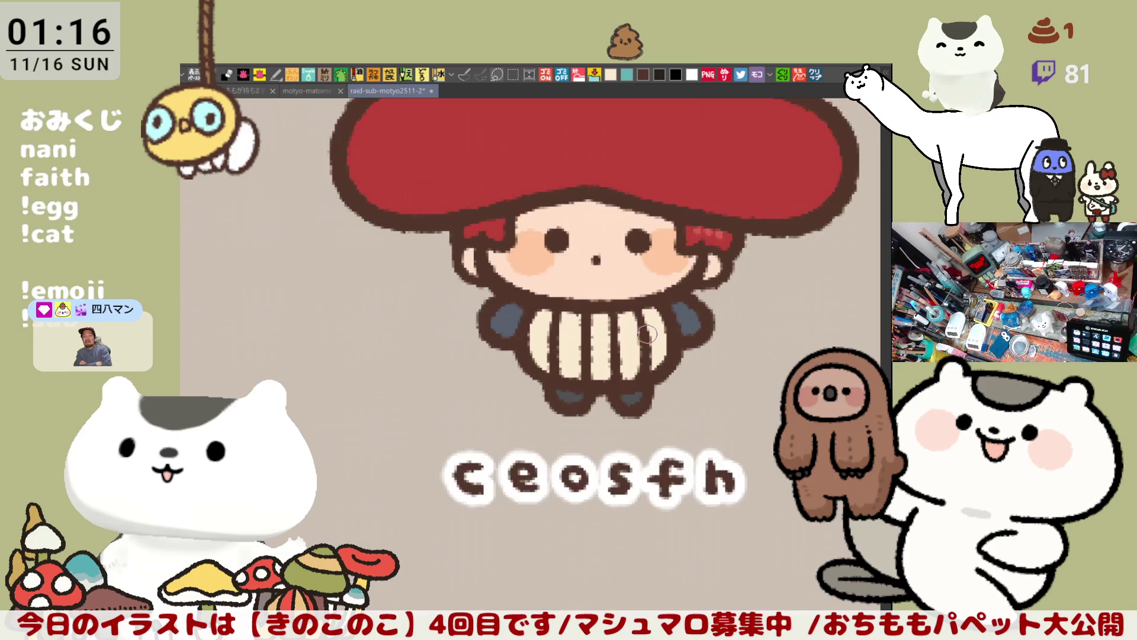
scroll(580, 302, "up", 3)
scroll(581, 302, "up", 2)
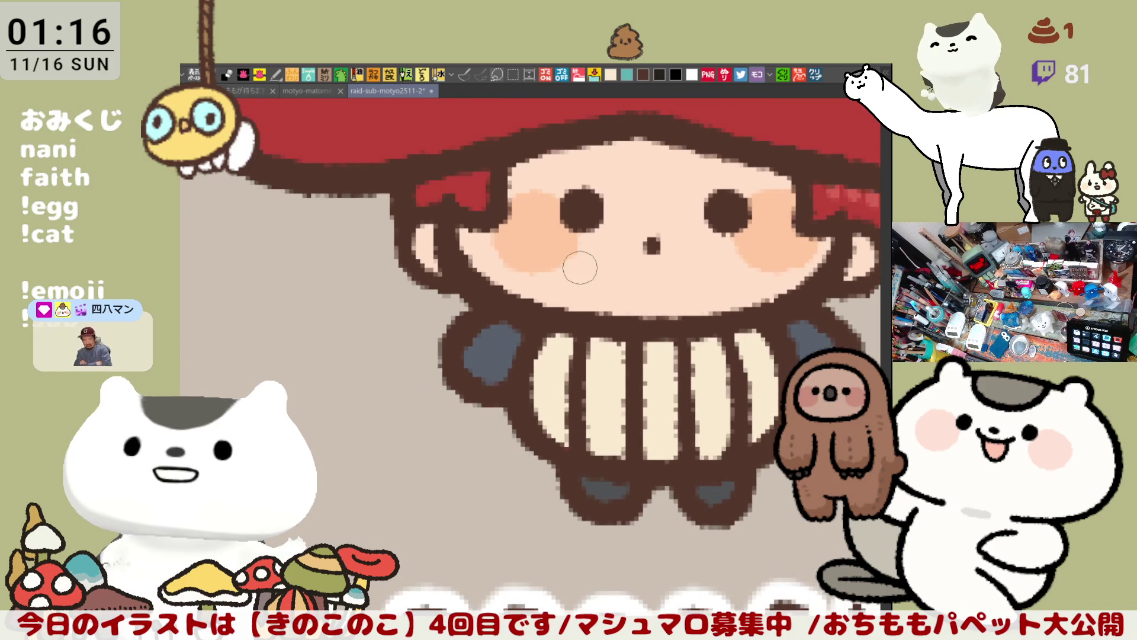
left_click_drag(686, 217, 645, 232)
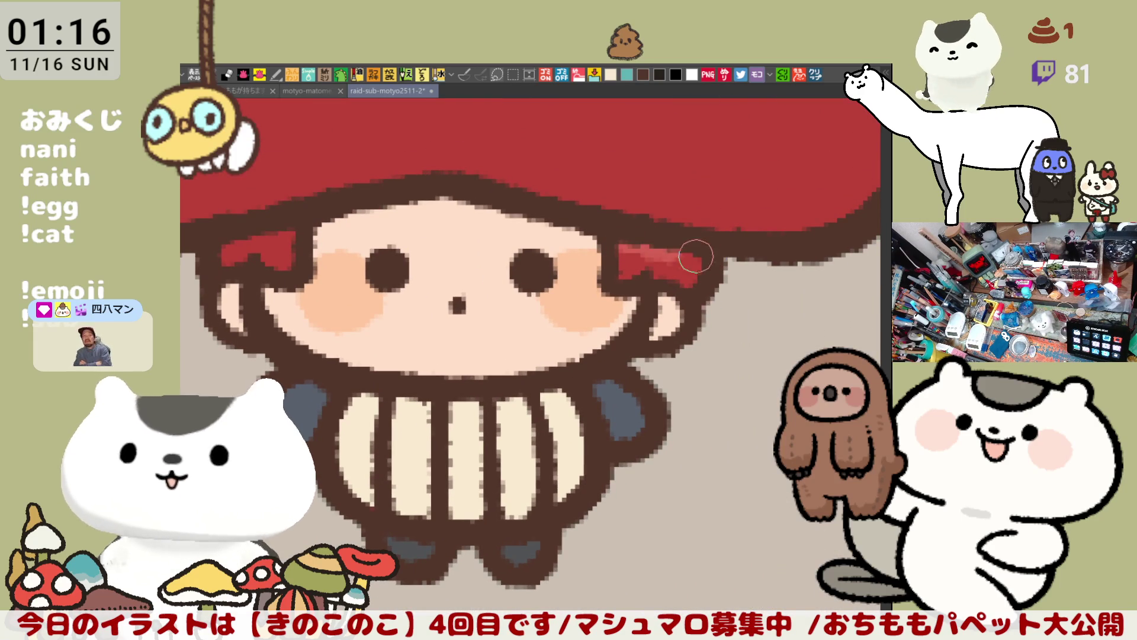
left_click_drag(668, 243, 778, 296)
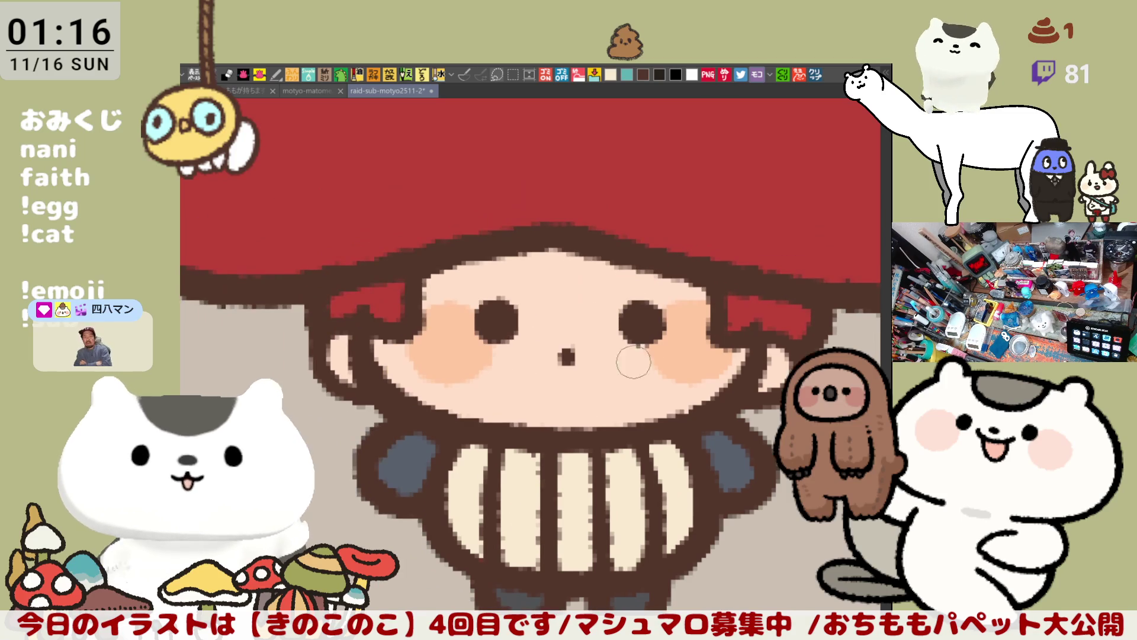
scroll(644, 357, "down", 4)
scroll(643, 355, "down", 1)
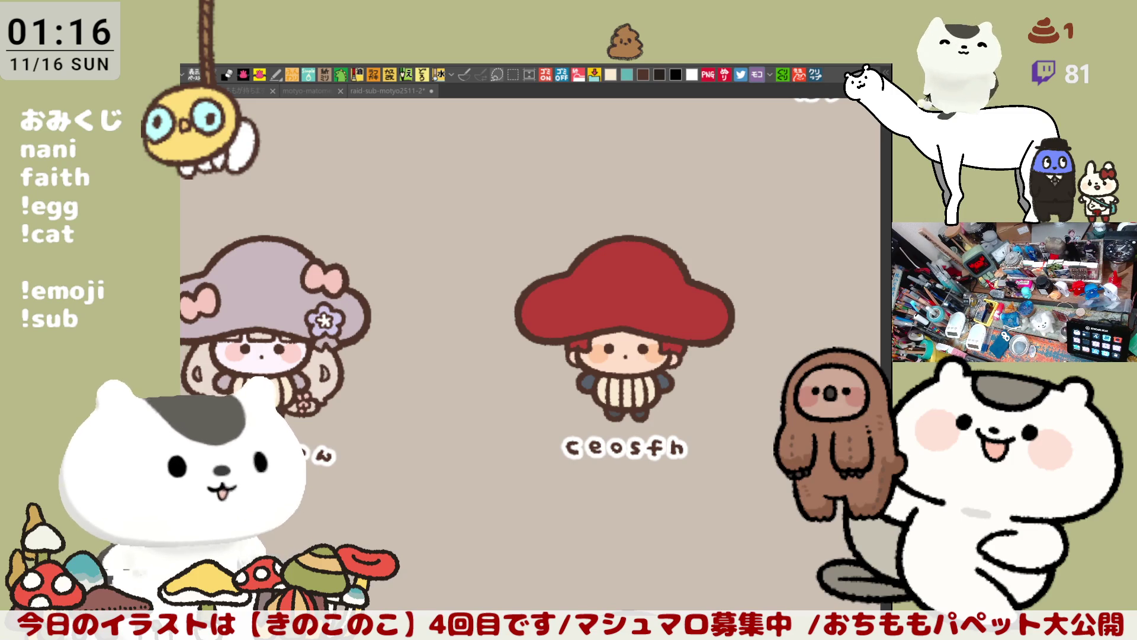
left_click(643, 313)
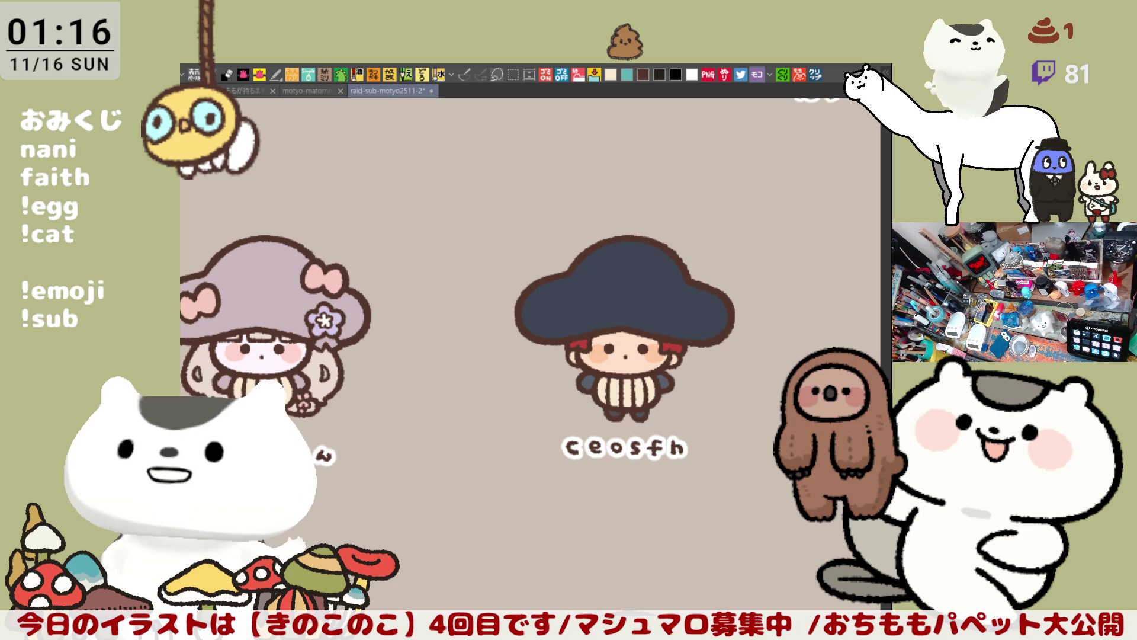
key("ctrl+z")
key("ctrl+y")
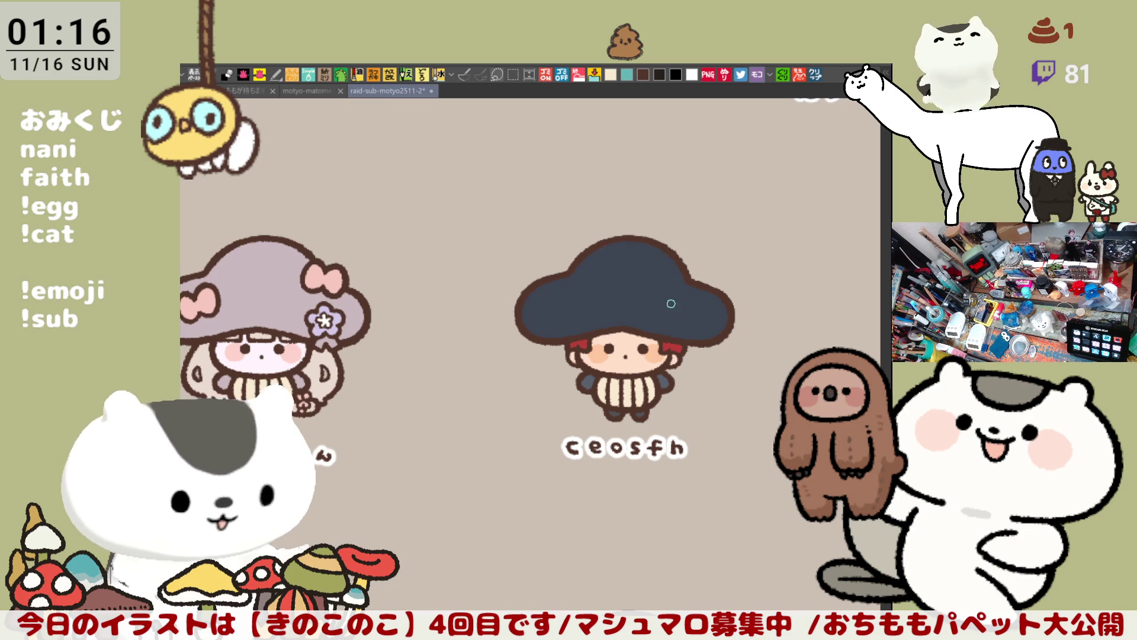
key("ctrl+z")
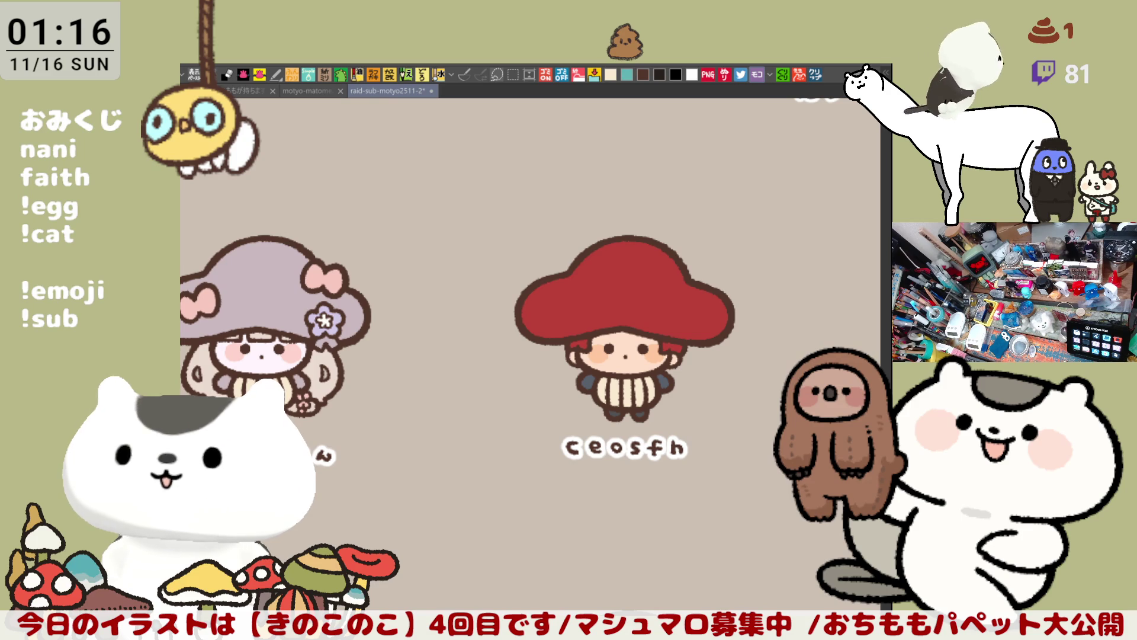
left_click_drag(605, 354, 550, 369)
scroll(550, 369, "up", 5)
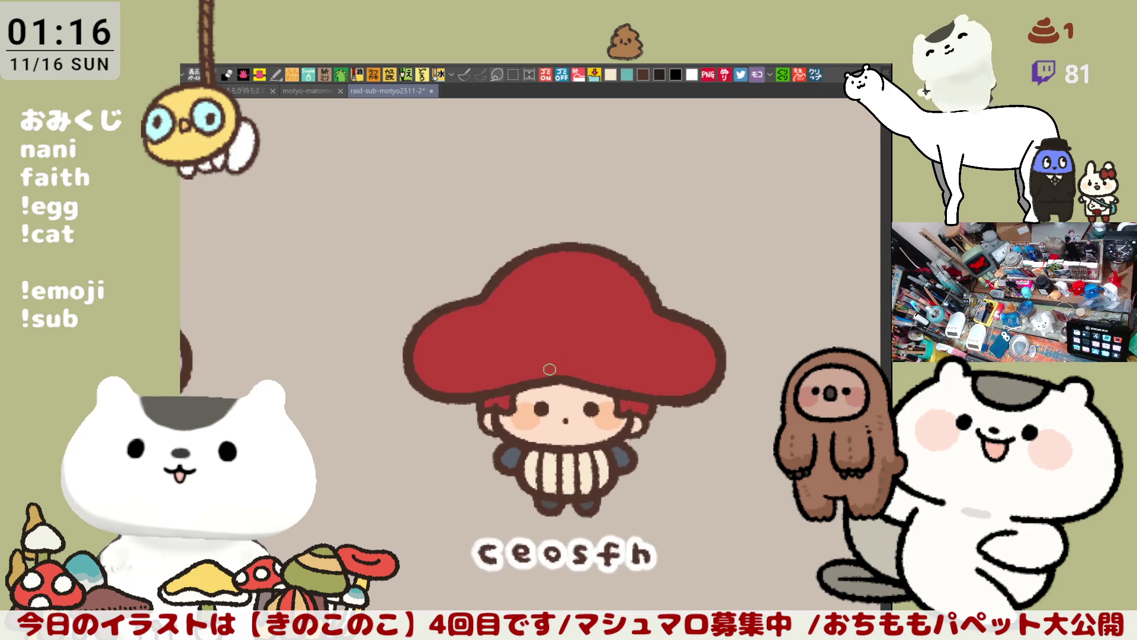
Outline round spots on the cap's centre and upper right, redoing a discarded ring
mouse_move(465, 269)
left_mouse_down()
mouse_move(465, 325)
mouse_move(442, 277)
mouse_move(423, 288)
mouse_move(462, 267)
left_mouse_up()
key("ctrl+z")
mouse_move(574, 332)
left_mouse_down()
mouse_move(599, 325)
mouse_move(558, 297)
mouse_move(565, 330)
mouse_move(604, 301)
left_mouse_up()
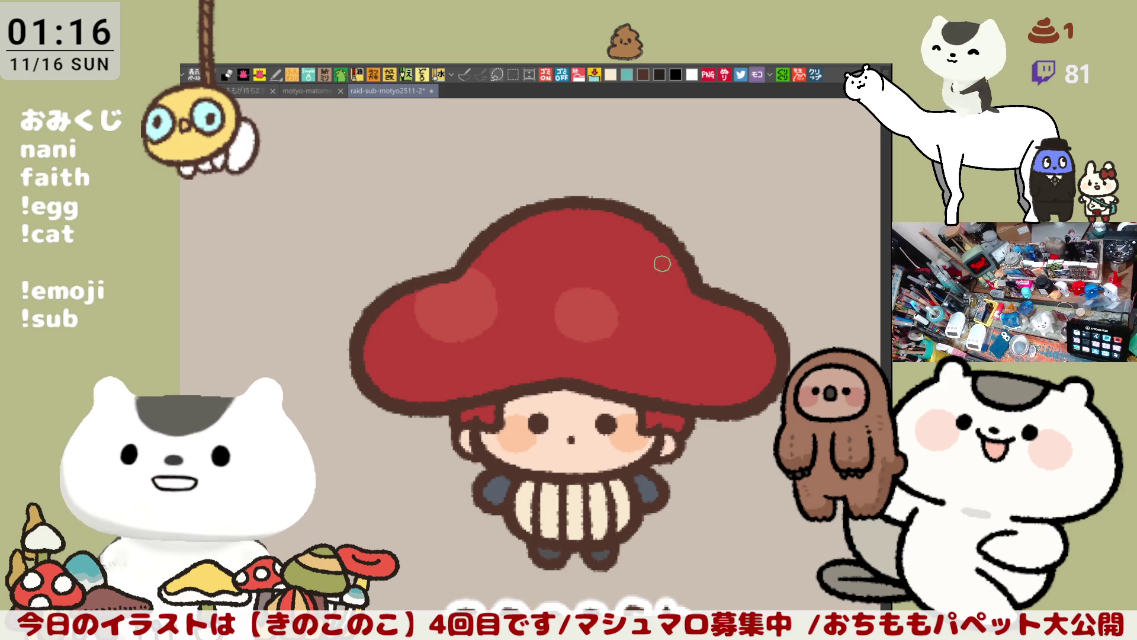
left_click_drag(655, 215, 705, 288)
mouse_move(654, 222)
left_mouse_down()
mouse_move(687, 275)
mouse_move(657, 262)
left_mouse_up()
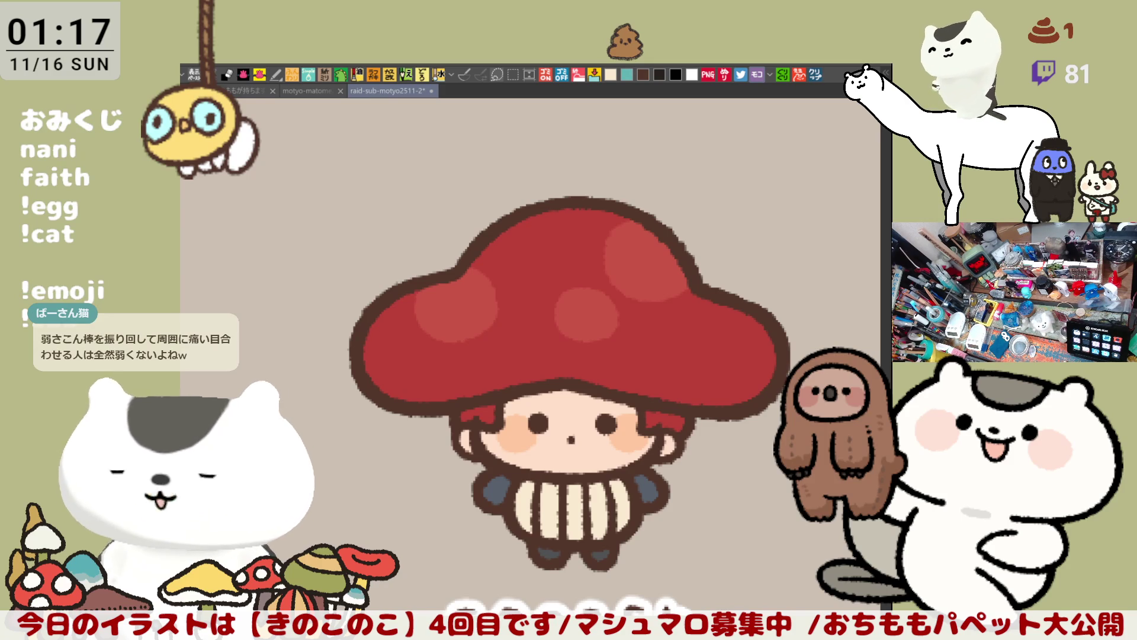
left_click_drag(658, 408, 601, 349)
Add light round spots, rings and arcs across the cap's right and left sides
mouse_move(618, 310)
left_mouse_down()
mouse_move(657, 294)
mouse_move(613, 296)
mouse_move(628, 271)
mouse_move(618, 305)
left_mouse_up()
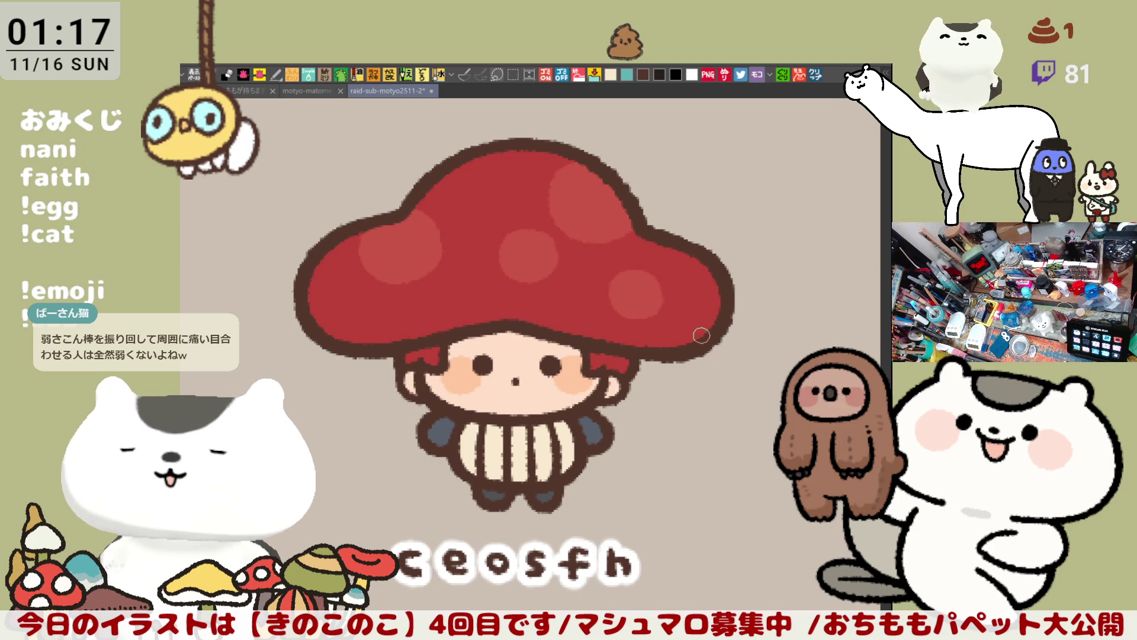
left_click_drag(696, 335, 726, 318)
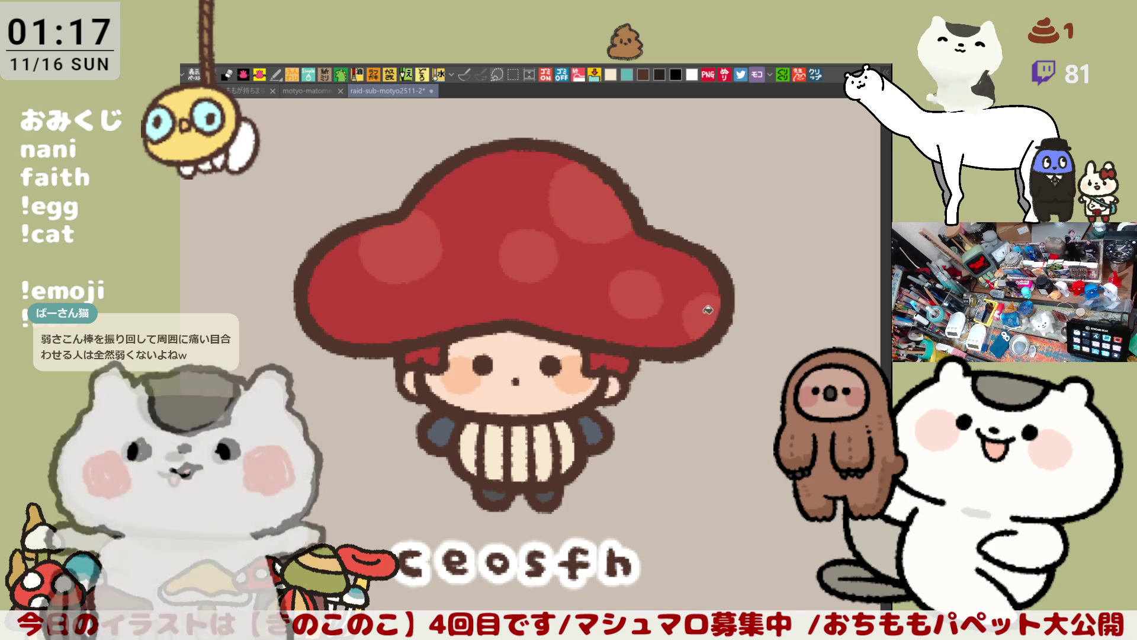
mouse_move(455, 220)
left_mouse_down()
mouse_move(460, 230)
mouse_move(473, 216)
left_mouse_up()
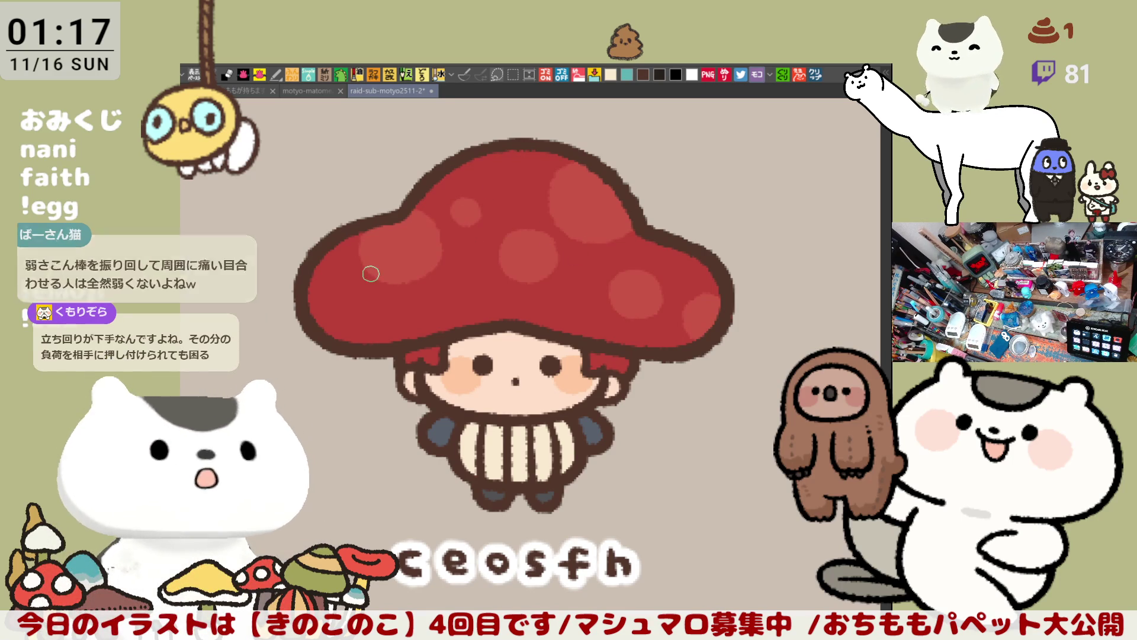
left_click_drag(350, 270, 338, 334)
key("ctrl+z")
mouse_move(302, 284)
left_mouse_down()
mouse_move(332, 274)
mouse_move(368, 332)
mouse_move(354, 307)
left_mouse_up()
left_click_drag(442, 283, 464, 254)
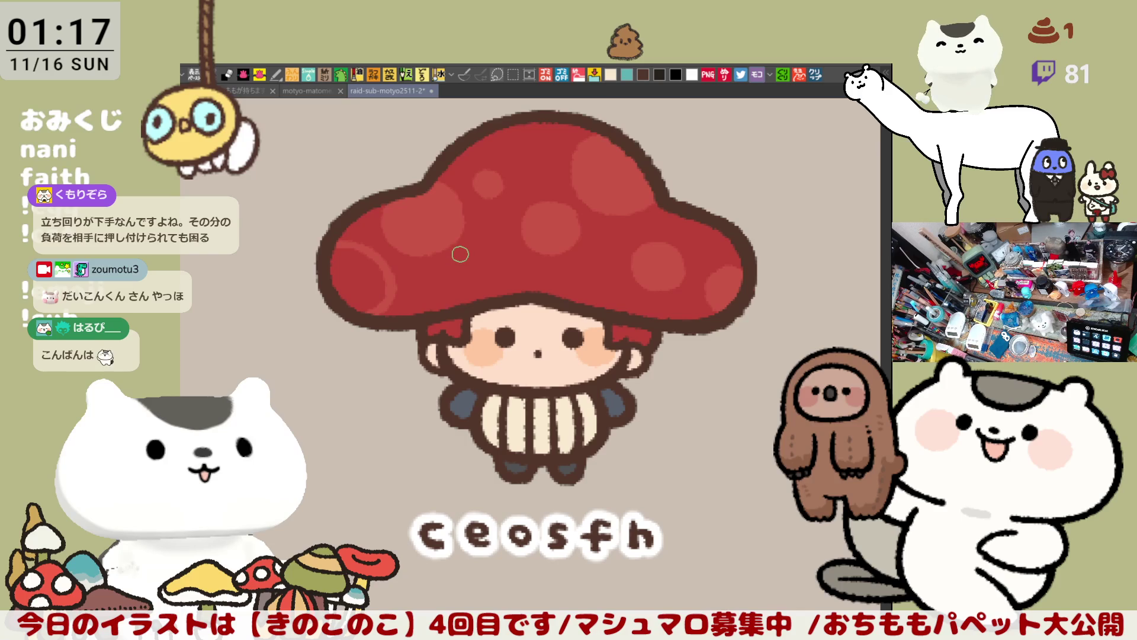
scroll(462, 267, "down", 1)
scroll(415, 261, "up", 1)
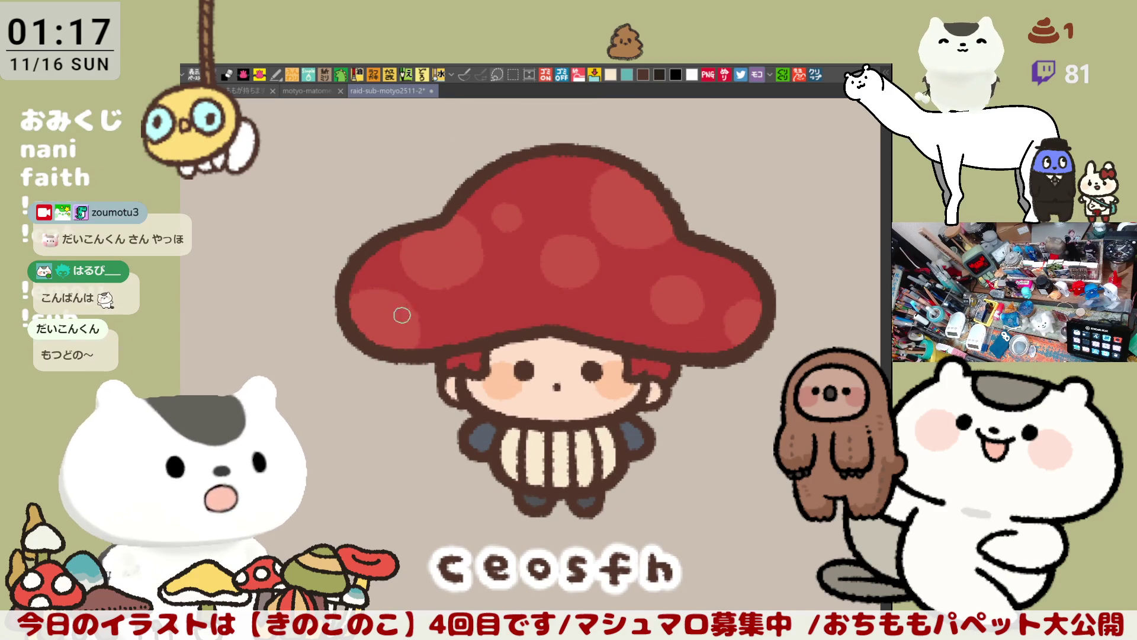
scroll(468, 317, "down", 1)
scroll(534, 311, "up", 1)
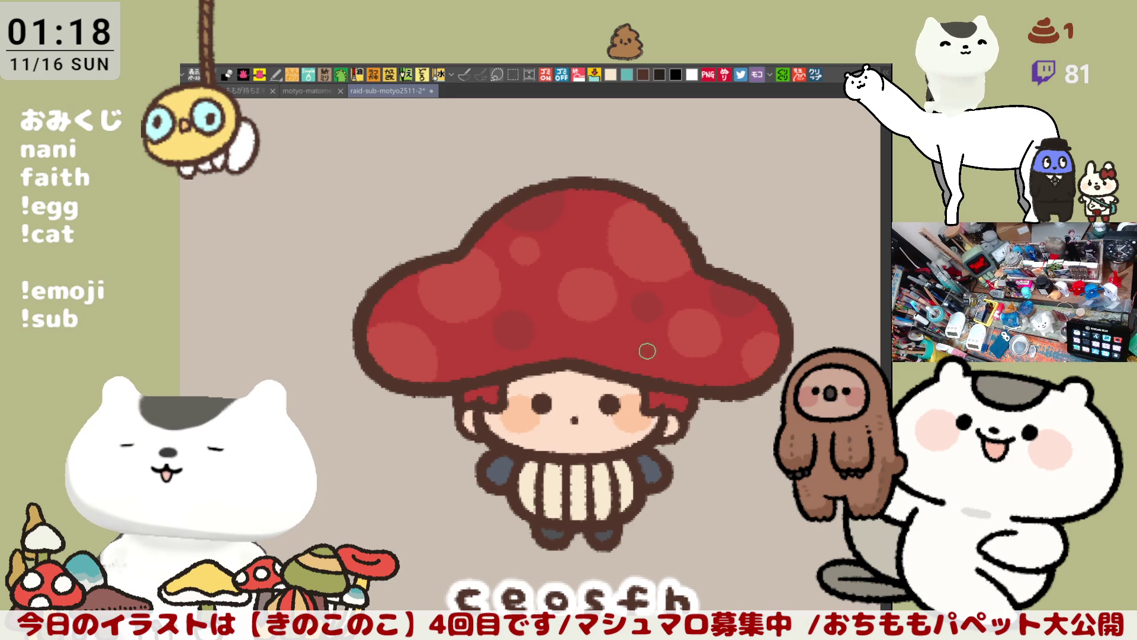
scroll(657, 364, "left", 2)
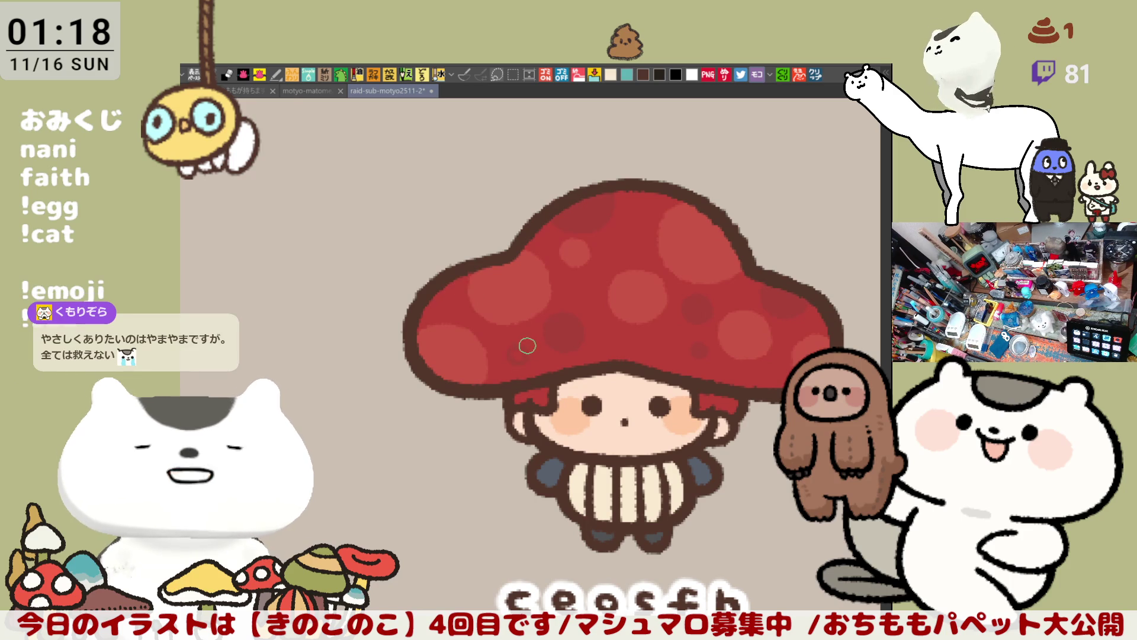
scroll(637, 401, "down", 4)
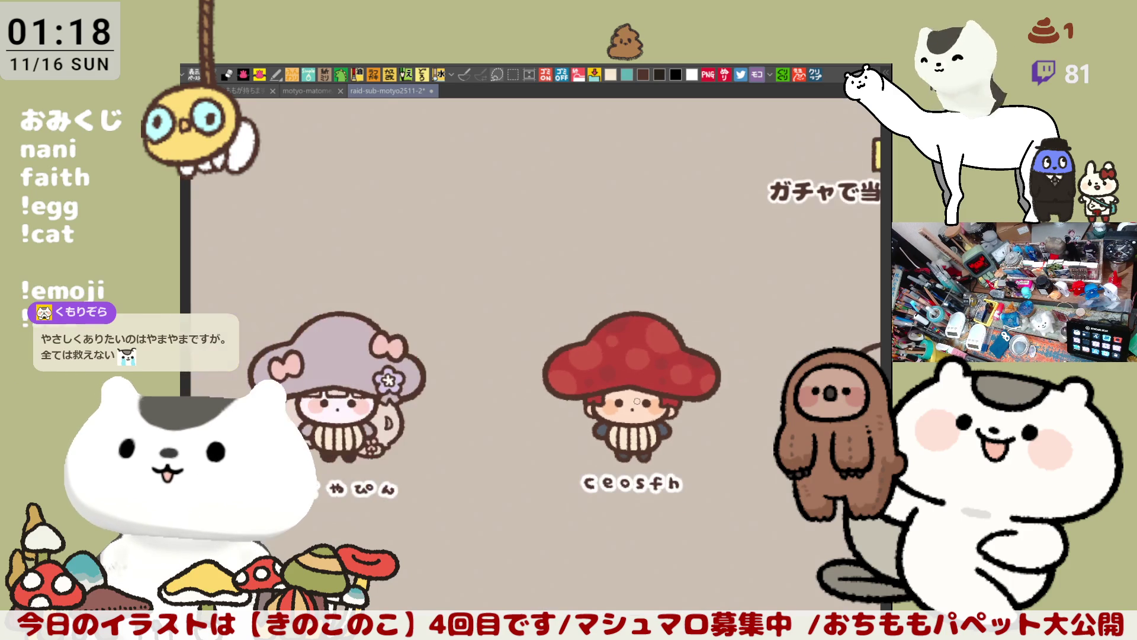
Pan over to the lavender-capped mushroom with pink bows and zoom in close
scroll(637, 401, "up", 2)
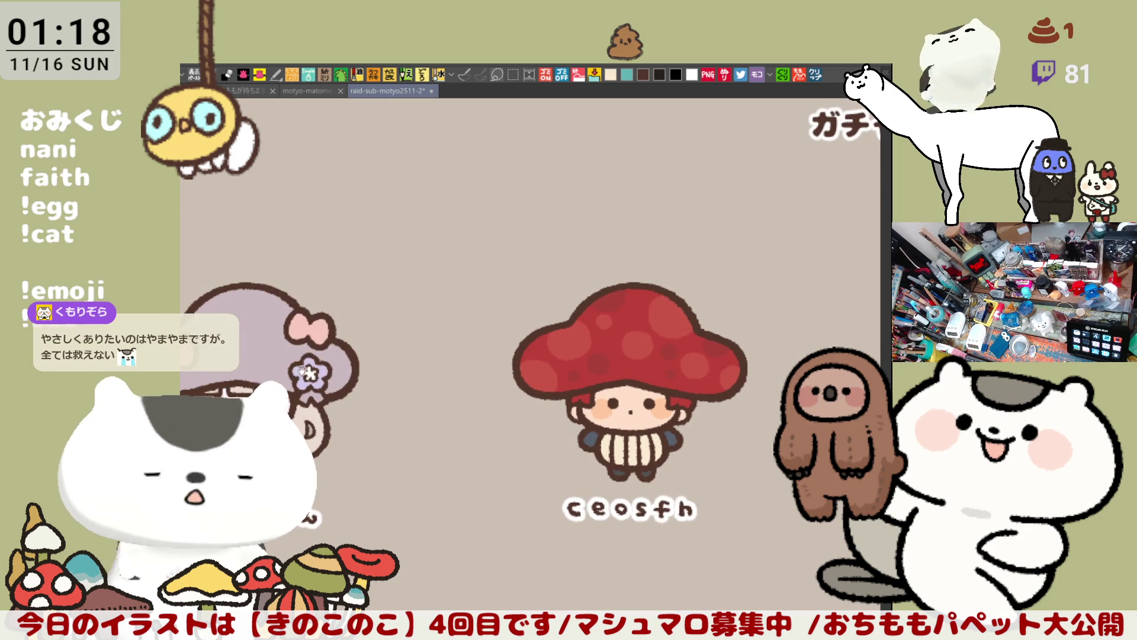
left_click_drag(299, 372, 542, 355)
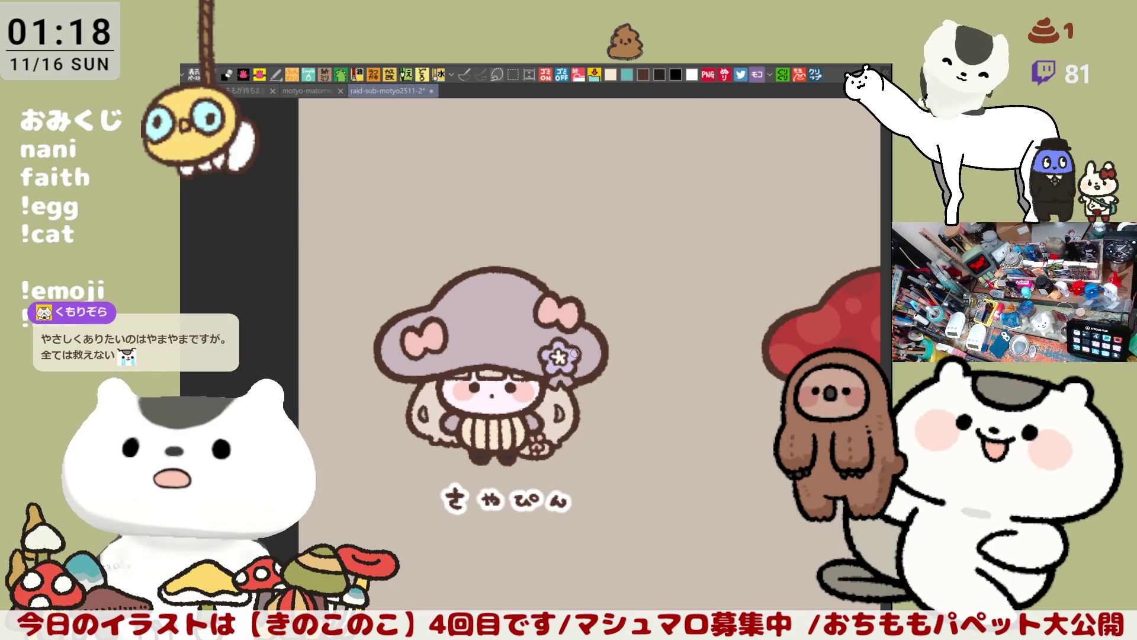
scroll(580, 329, "up", 5)
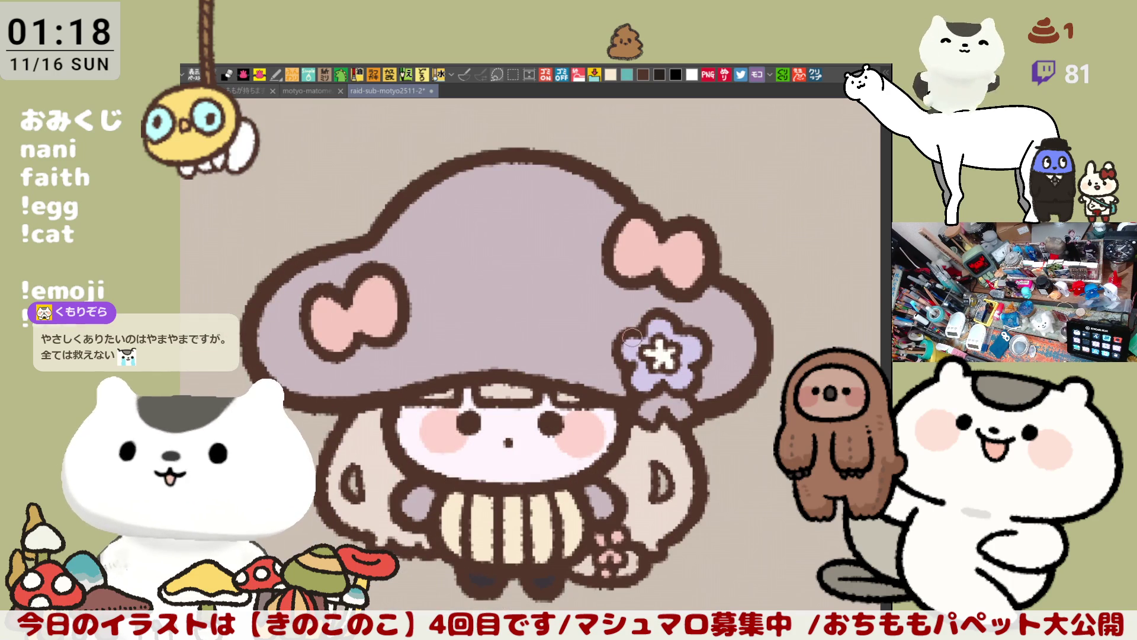
Outline and fill three solid lavender spots on the purple cap
mouse_move(405, 216)
left_mouse_down()
mouse_move(453, 282)
mouse_move(408, 290)
left_mouse_up()
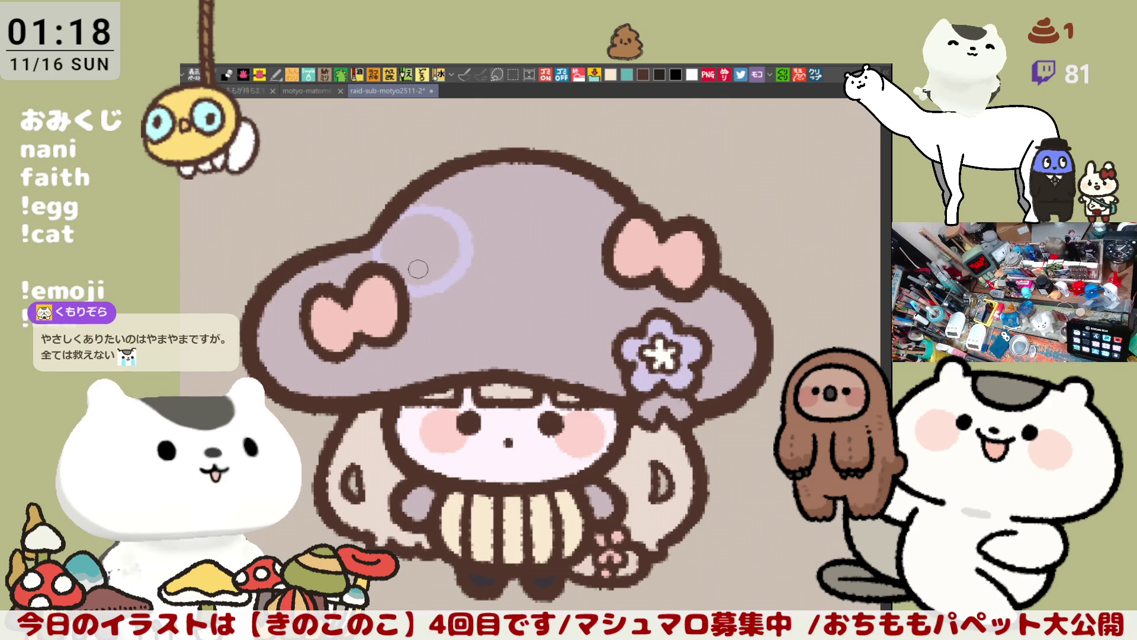
left_click(422, 254)
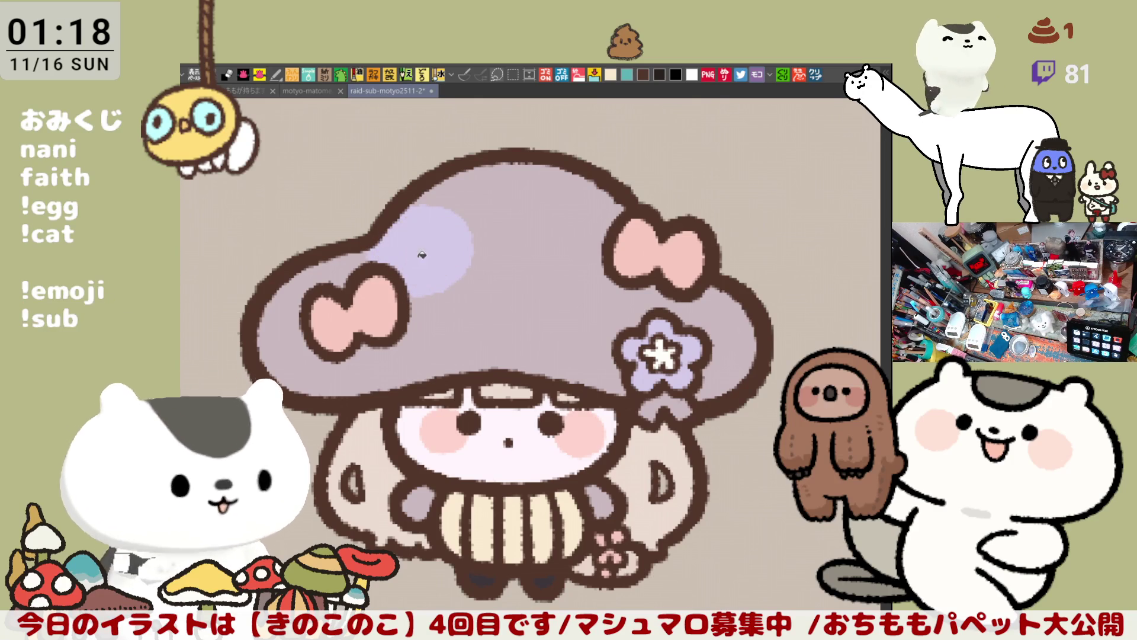
mouse_move(528, 311)
left_mouse_down()
mouse_move(563, 272)
mouse_move(543, 297)
mouse_move(574, 316)
left_mouse_up()
key("ctrl+z")
left_click(551, 301)
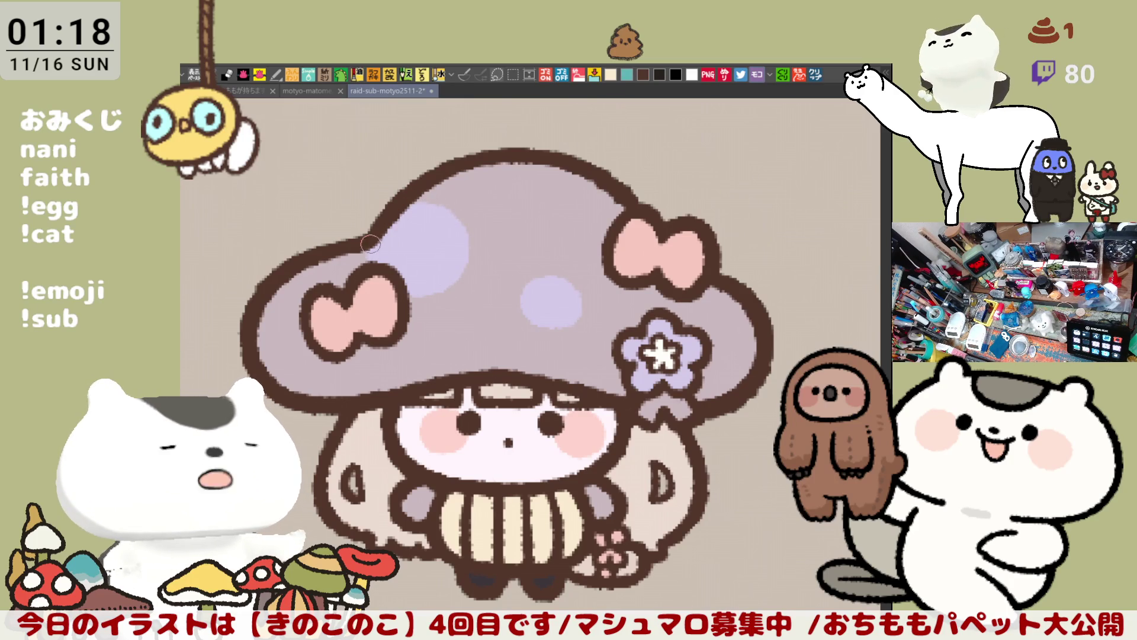
mouse_move(424, 342)
left_mouse_down()
mouse_move(408, 356)
mouse_move(418, 361)
mouse_move(432, 335)
mouse_move(415, 354)
mouse_move(422, 342)
left_mouse_up()
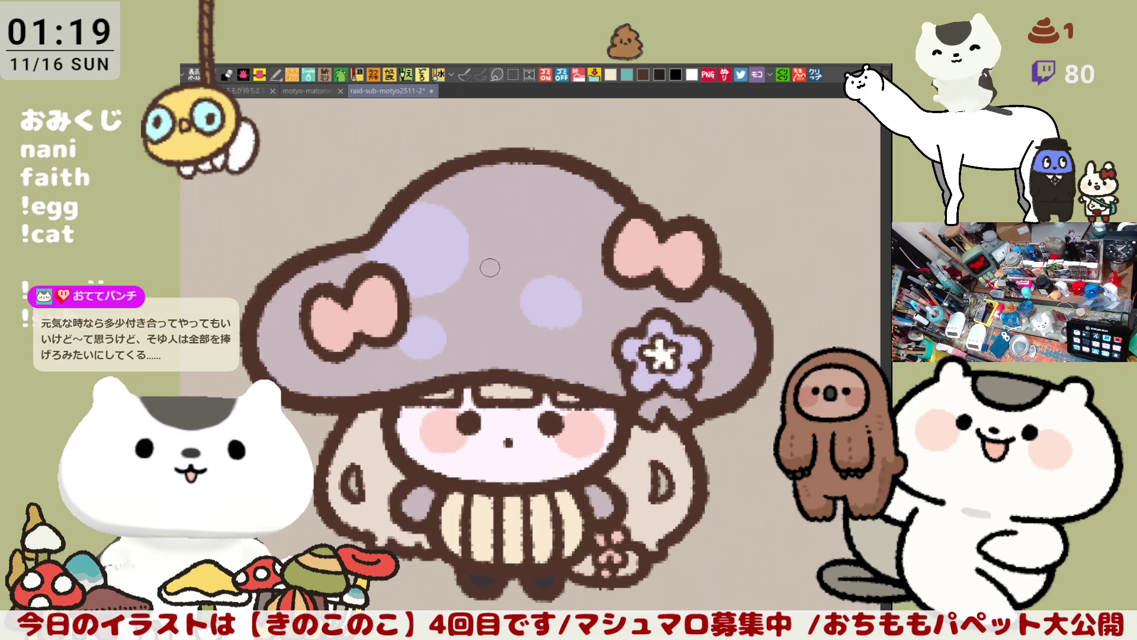
Add light grey spots and small light highlights on the cap's upper left and right
left_click_drag(509, 258, 510, 242)
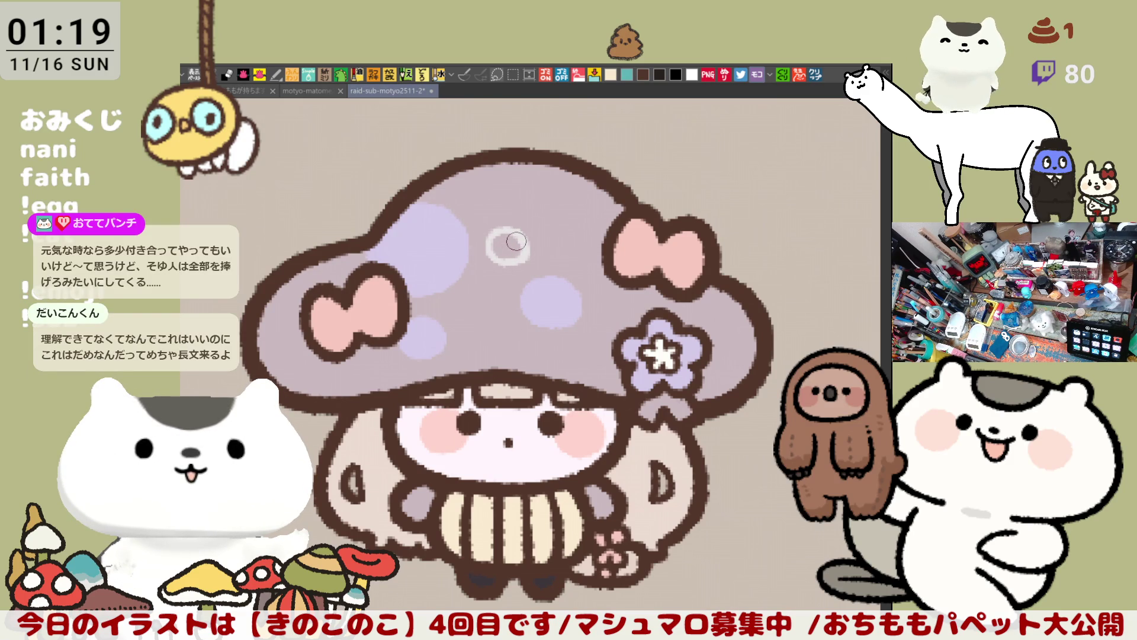
mouse_move(501, 252)
left_mouse_down()
mouse_move(520, 241)
mouse_move(512, 245)
left_mouse_up()
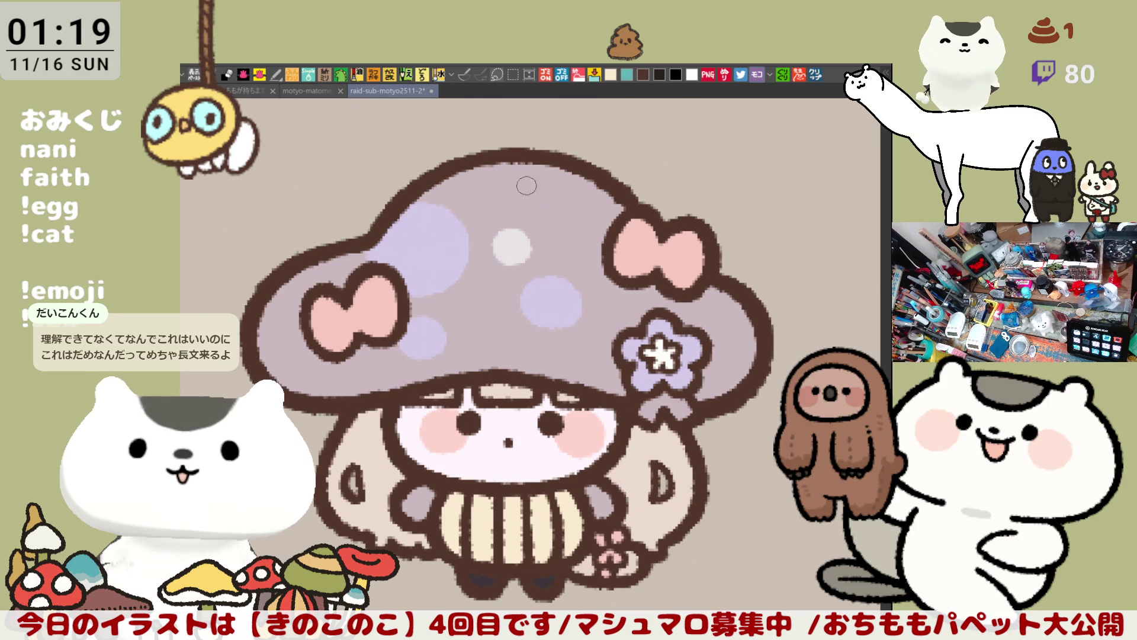
mouse_move(472, 343)
left_mouse_down()
mouse_move(498, 314)
mouse_move(478, 348)
mouse_move(498, 327)
mouse_move(493, 308)
left_mouse_up()
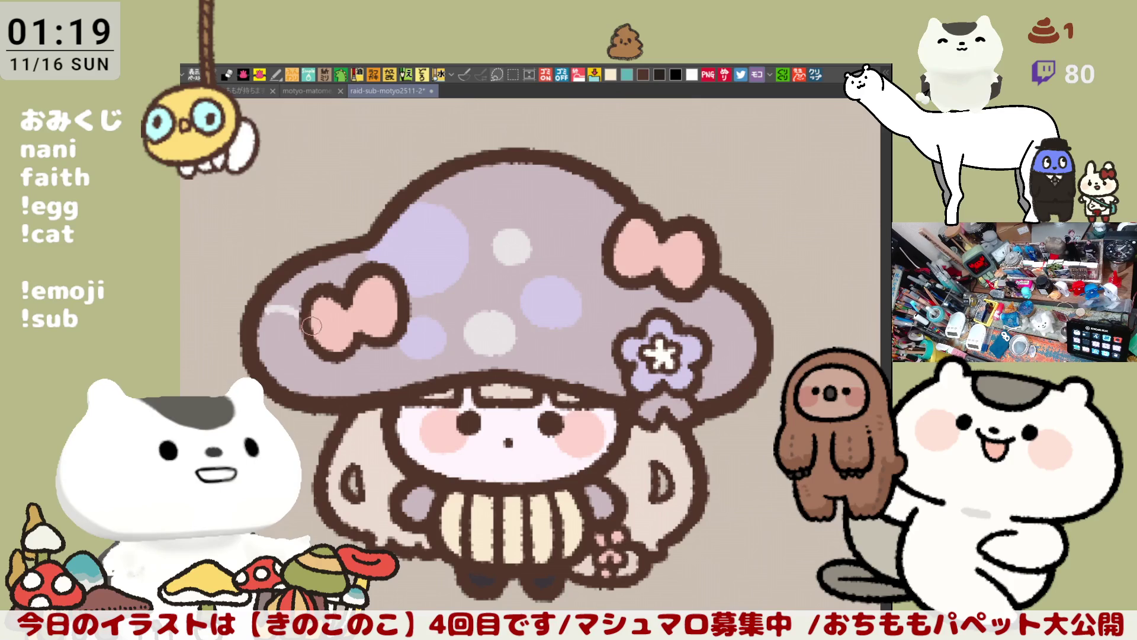
mouse_move(262, 317)
left_mouse_down()
mouse_move(299, 315)
mouse_move(283, 318)
left_mouse_up()
key("ctrl+z")
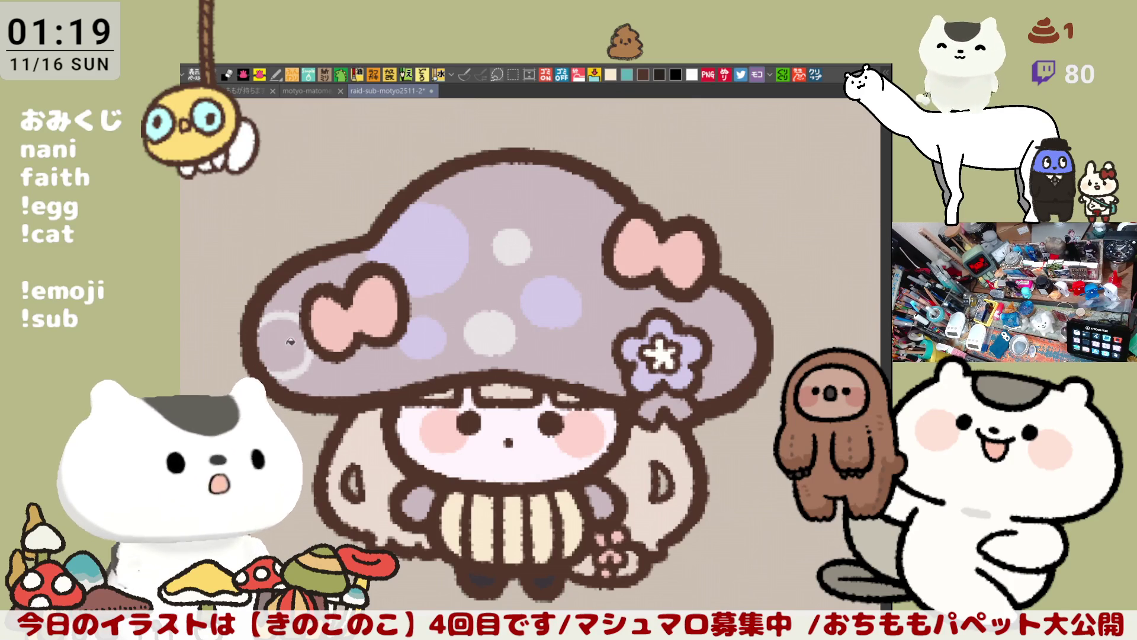
left_click_drag(293, 341, 279, 326)
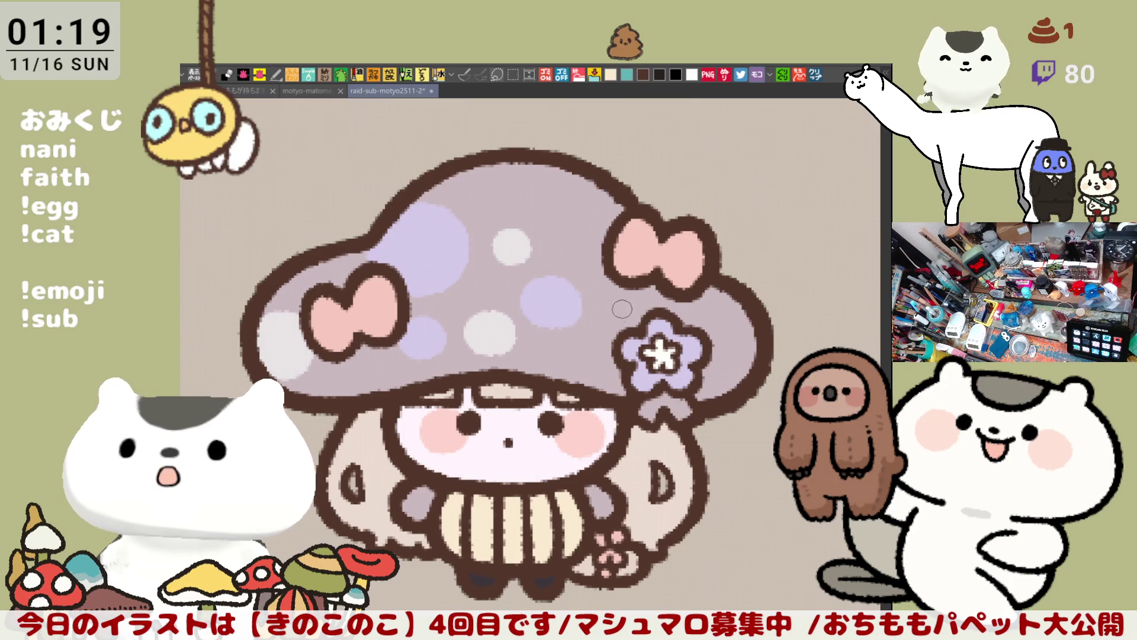
left_click_drag(614, 308, 620, 305)
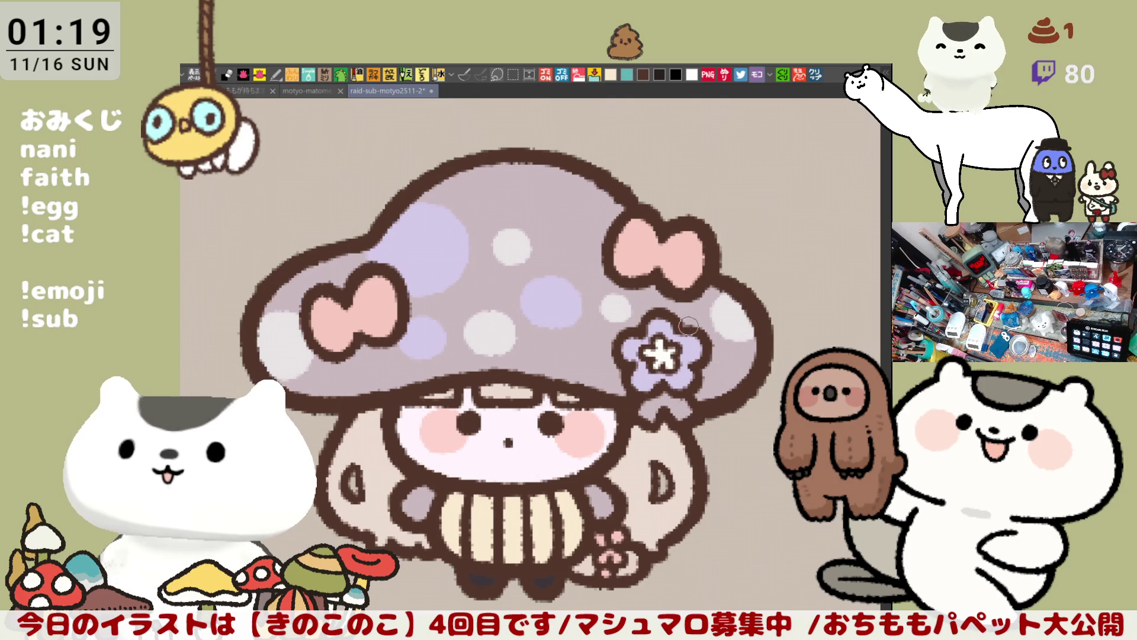
Dab pink dots on the cap and its right edge, and colour the shape under the flower pink
left_click(456, 303)
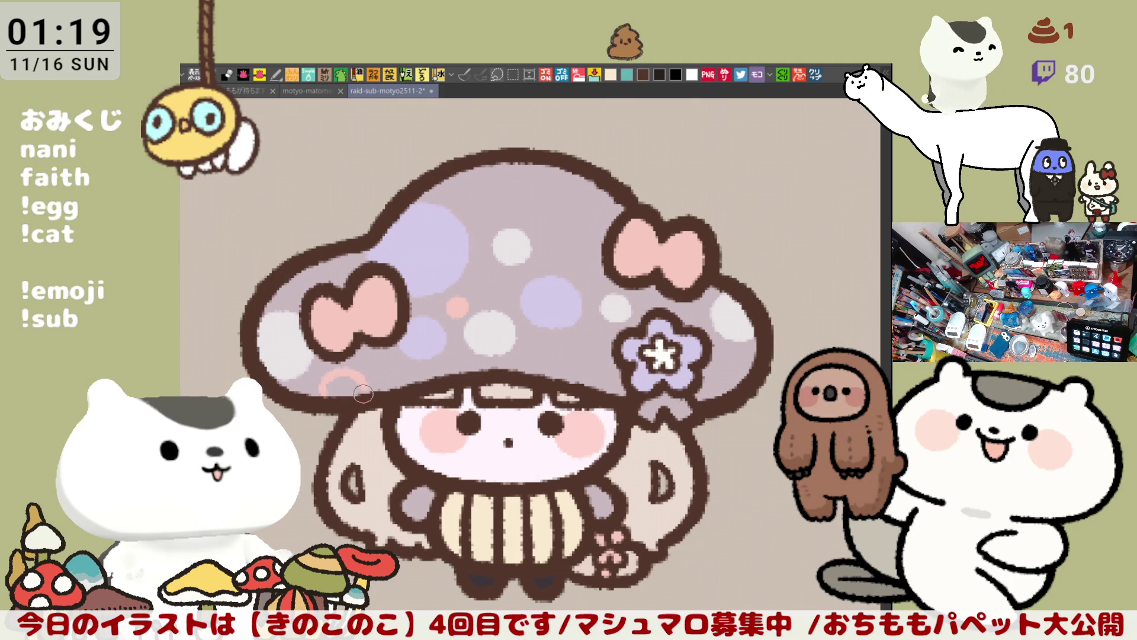
mouse_move(332, 390)
left_mouse_down()
mouse_move(360, 384)
mouse_move(356, 358)
left_mouse_up()
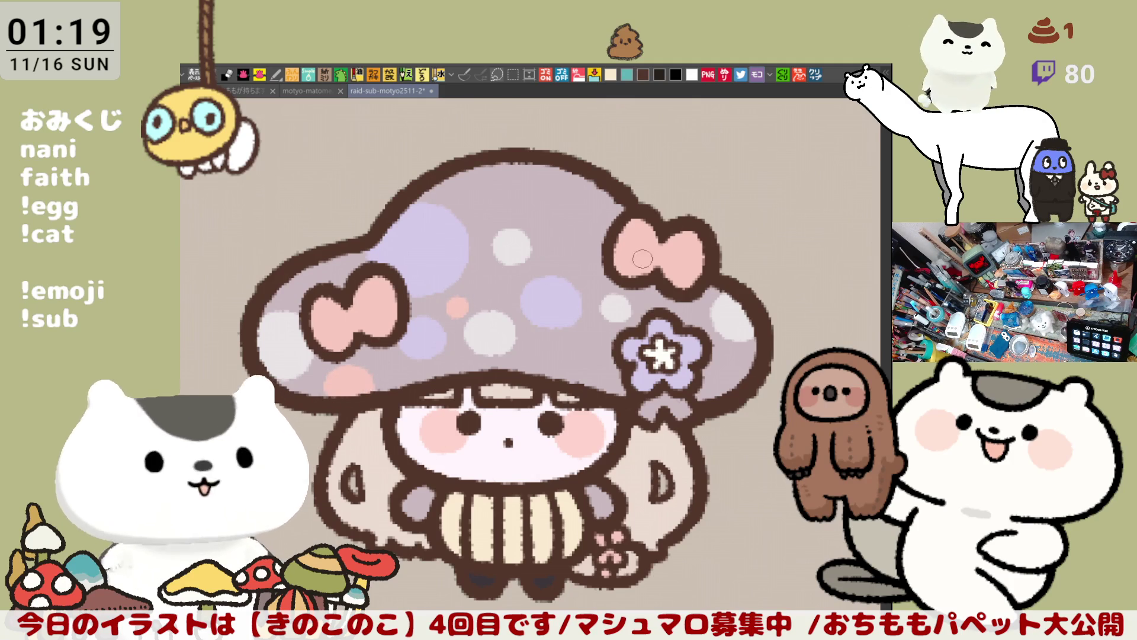
left_click(733, 360)
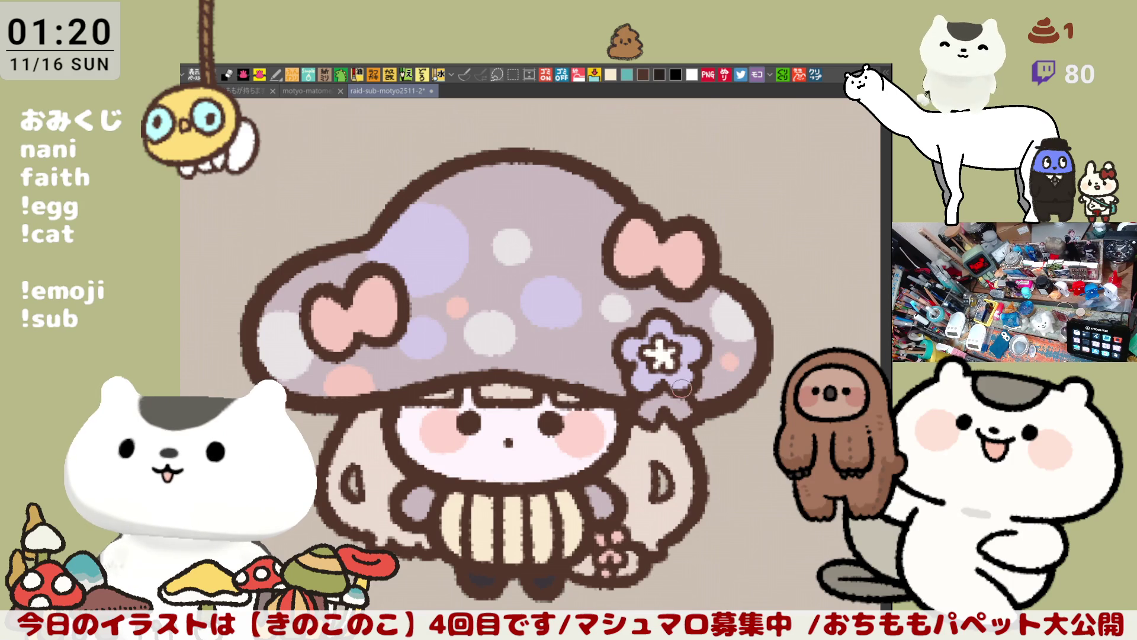
left_click_drag(675, 401, 659, 409)
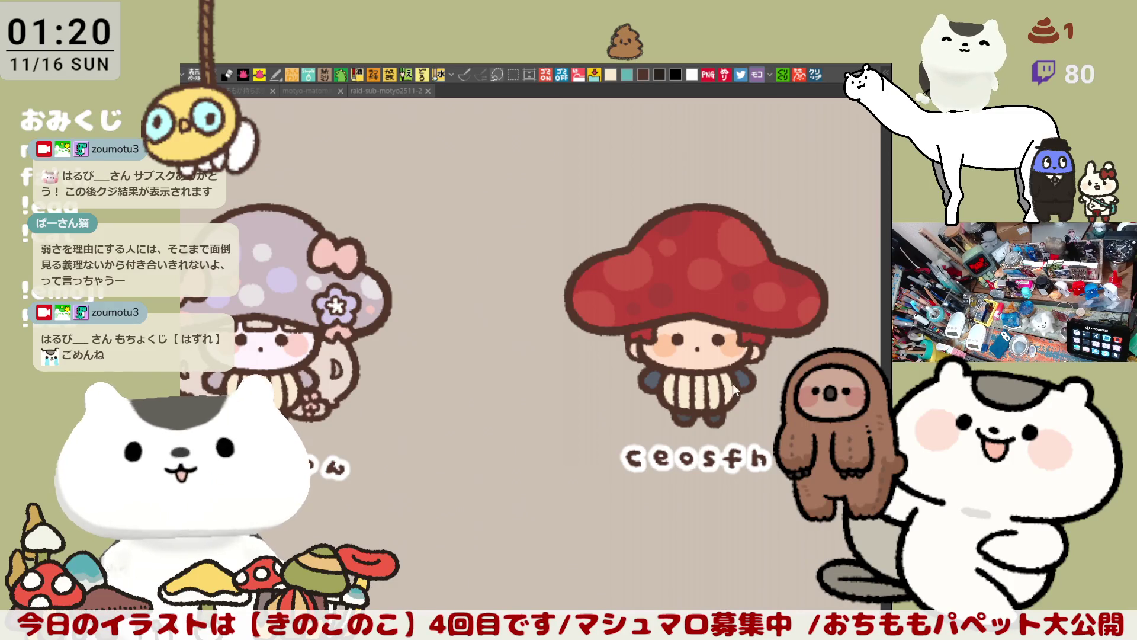
Bring the uncoloured おまめ mushroom and its label into view, zoomed in
mouse_move(747, 417)
left_mouse_down()
mouse_move(571, 405)
mouse_move(383, 362)
left_mouse_up()
mouse_move(705, 401)
left_mouse_down()
mouse_move(633, 403)
mouse_move(595, 418)
mouse_move(594, 439)
left_mouse_up()
scroll(594, 438, "up", 5)
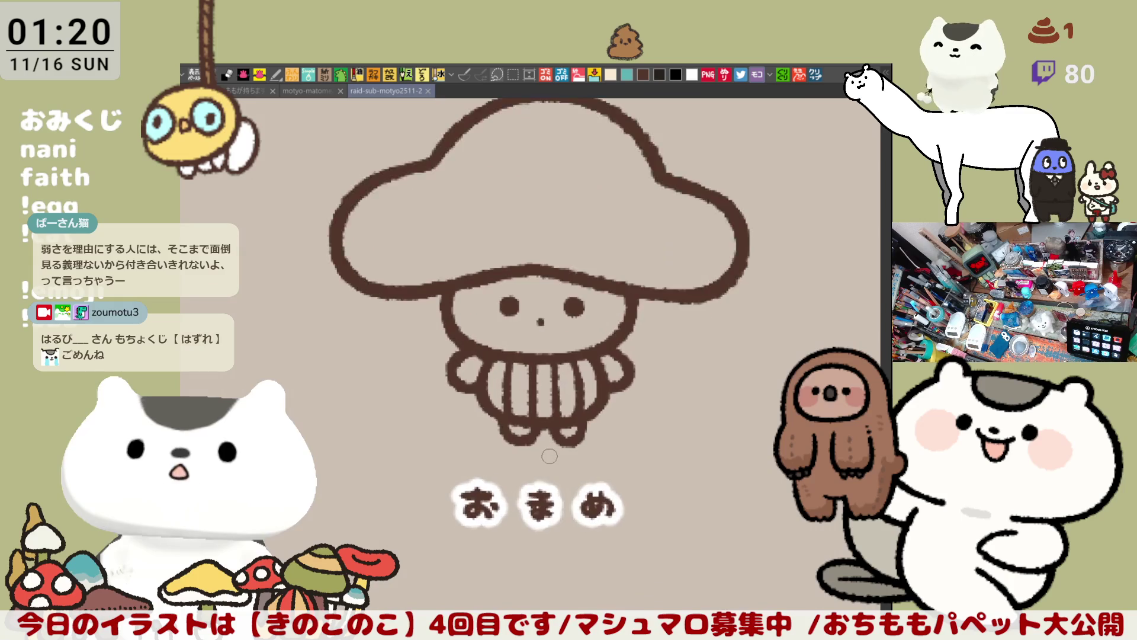
scroll(549, 456, "down", 2)
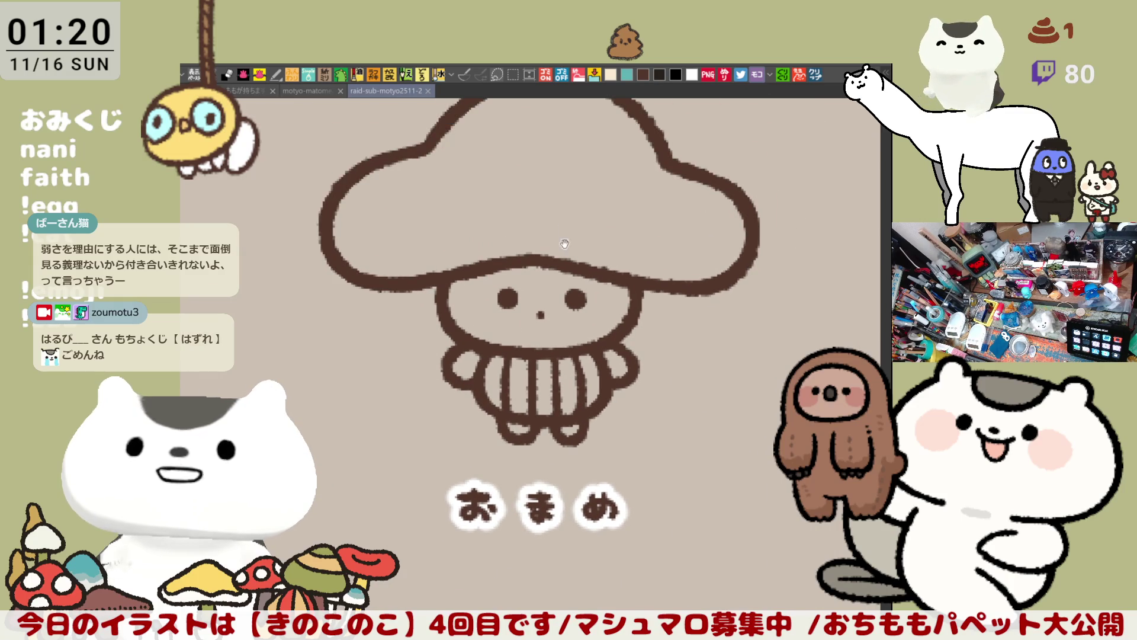
left_click_drag(550, 456, 587, 526)
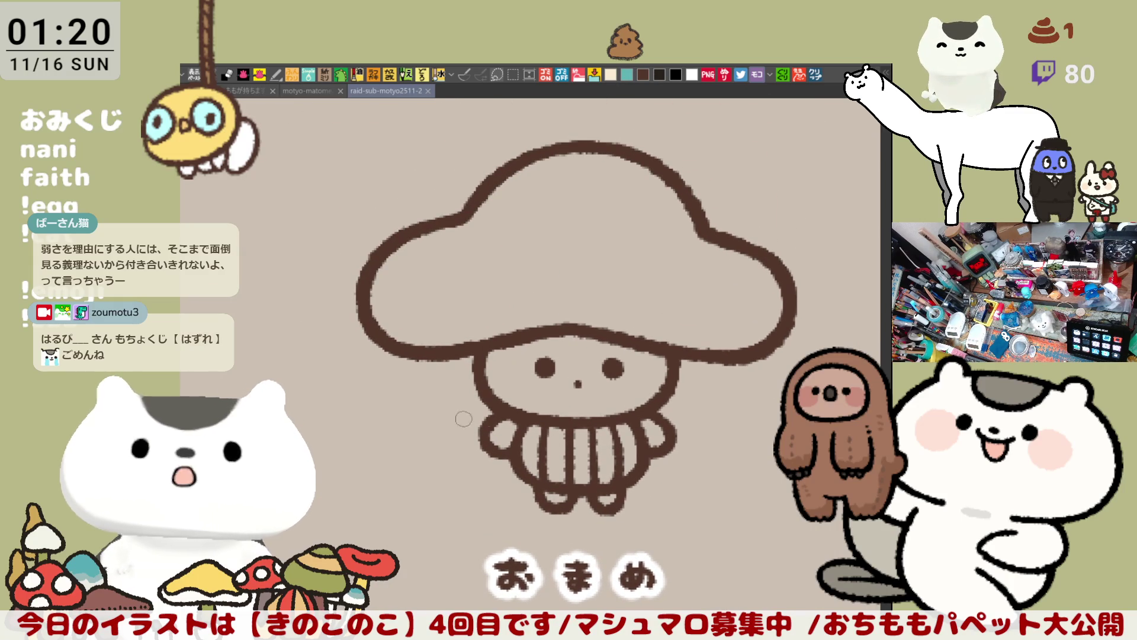
scroll(522, 383, "up", 2)
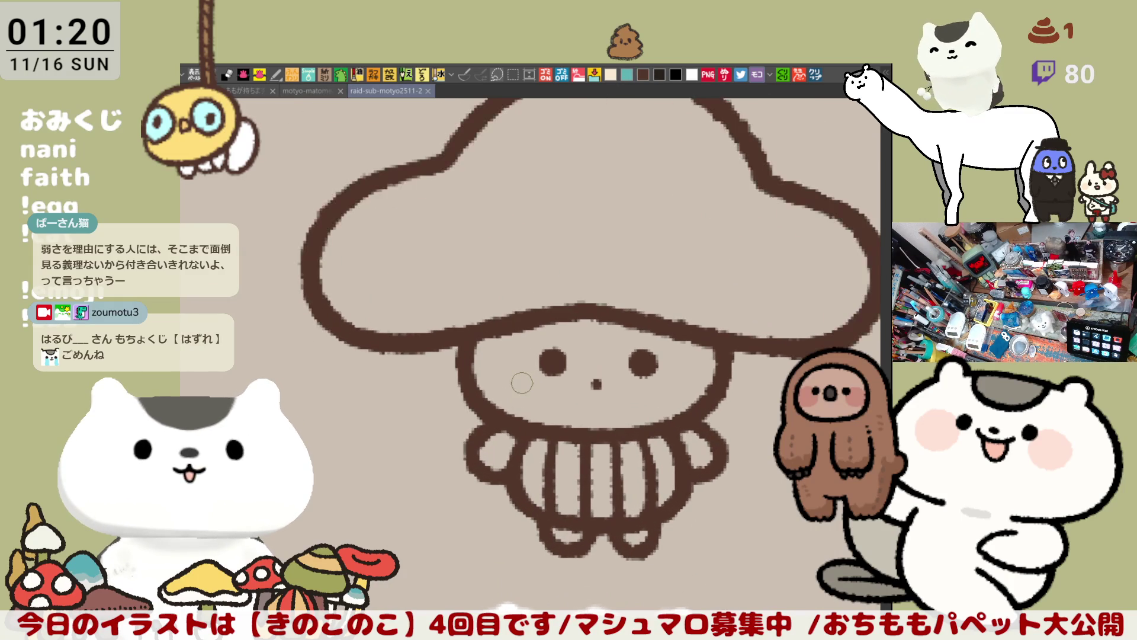
Try several hook-shaped hair strokes left of the face, undoing each one
left_click_drag(414, 276, 415, 349)
key("ctrl+z")
mouse_move(412, 269)
left_mouse_down()
mouse_move(395, 317)
mouse_move(418, 347)
mouse_move(408, 335)
left_mouse_up()
key("ctrl+z")
key("ctrl+z")
left_click_drag(410, 267, 409, 335)
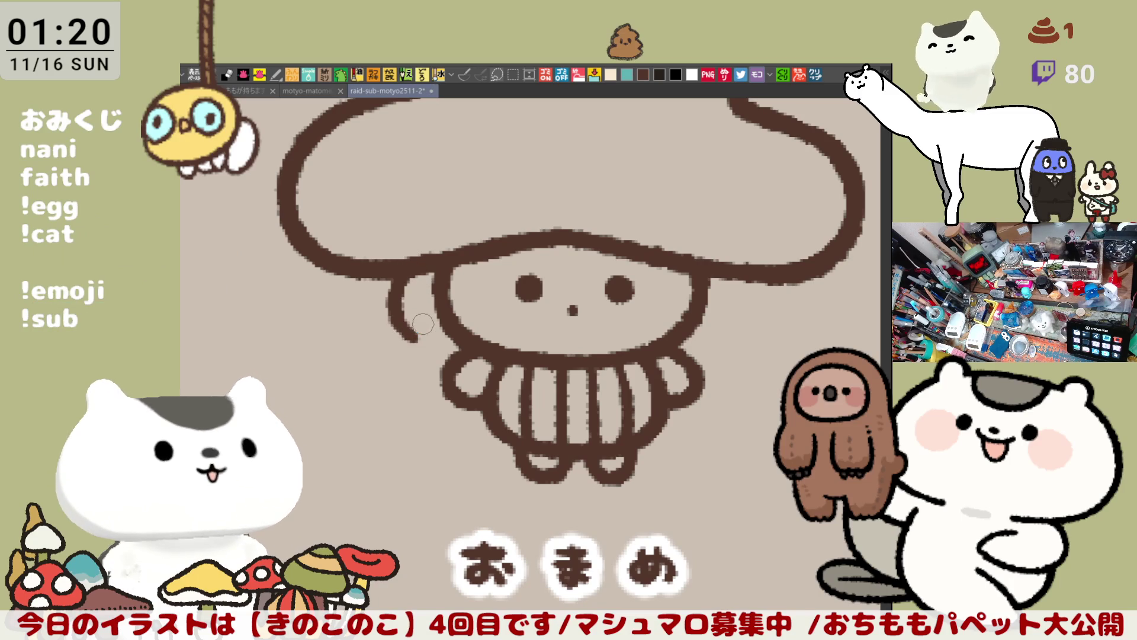
key("ctrl+z")
mouse_move(410, 267)
left_mouse_down()
mouse_move(392, 317)
mouse_move(432, 335)
mouse_move(390, 307)
mouse_move(418, 335)
left_mouse_up()
key("ctrl+z")
key("ctrl+z")
left_click_drag(410, 267, 414, 338)
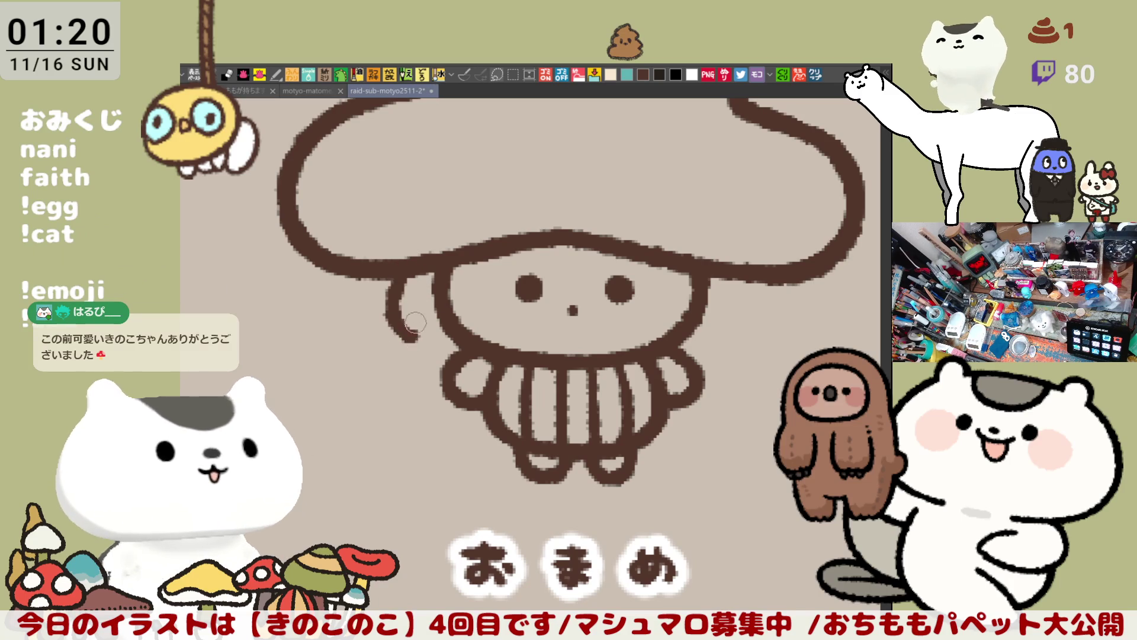
key("ctrl+z")
Draw the curved hair lock down from the cap and close its end into the body
mouse_move(409, 264)
left_mouse_down()
mouse_move(416, 330)
mouse_move(428, 323)
left_mouse_up()
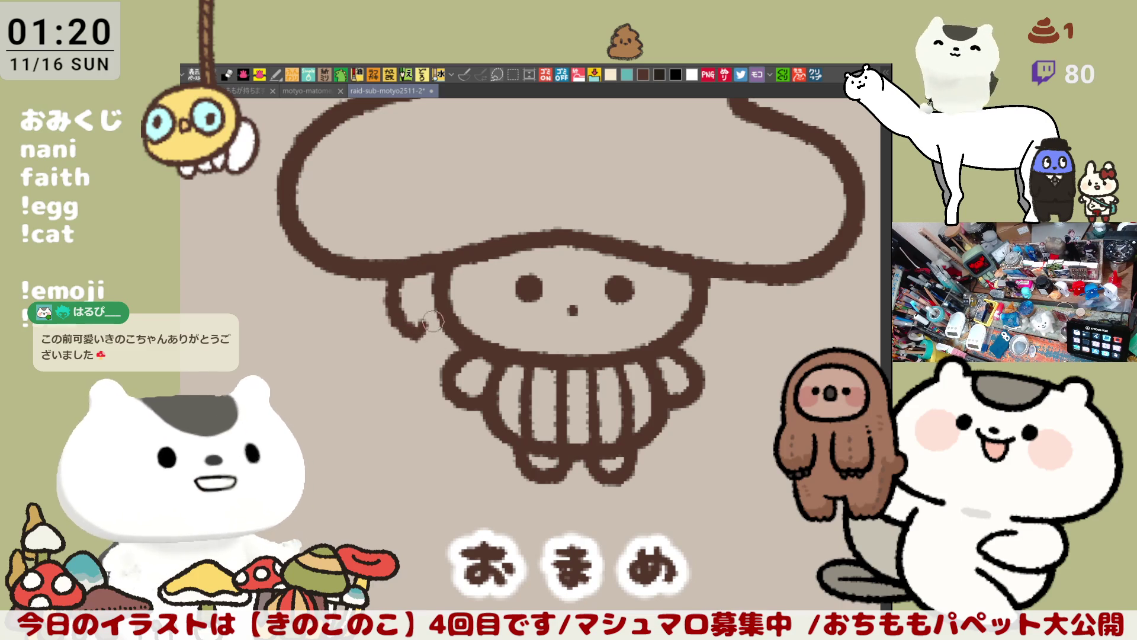
left_click_drag(418, 336, 424, 322)
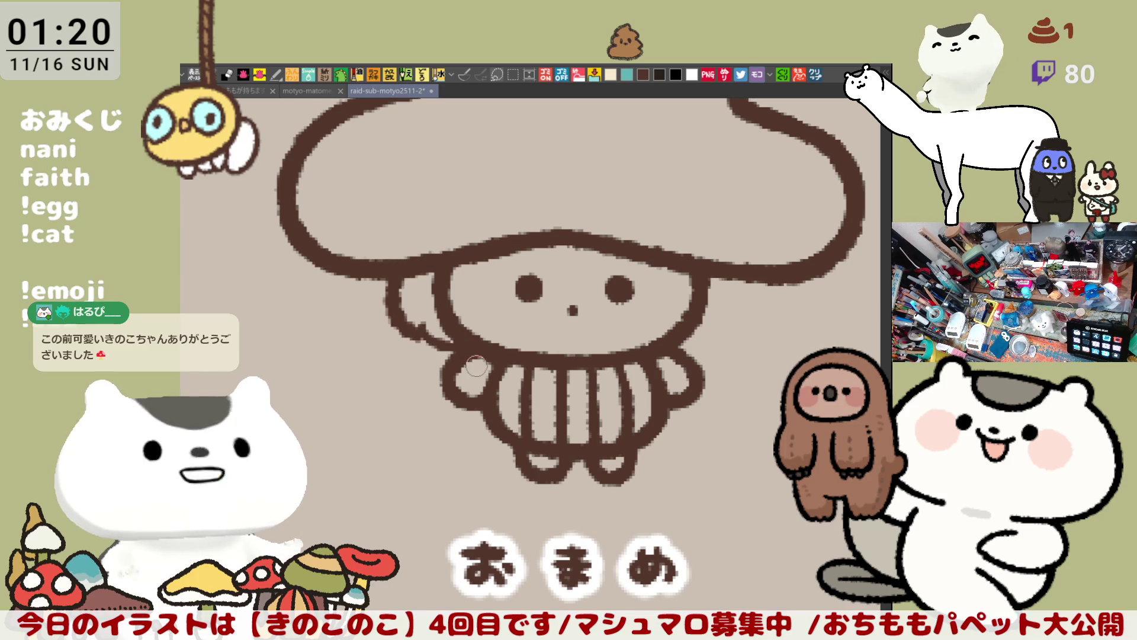
mouse_move(421, 323)
left_mouse_down()
mouse_move(415, 333)
mouse_move(450, 345)
left_mouse_up()
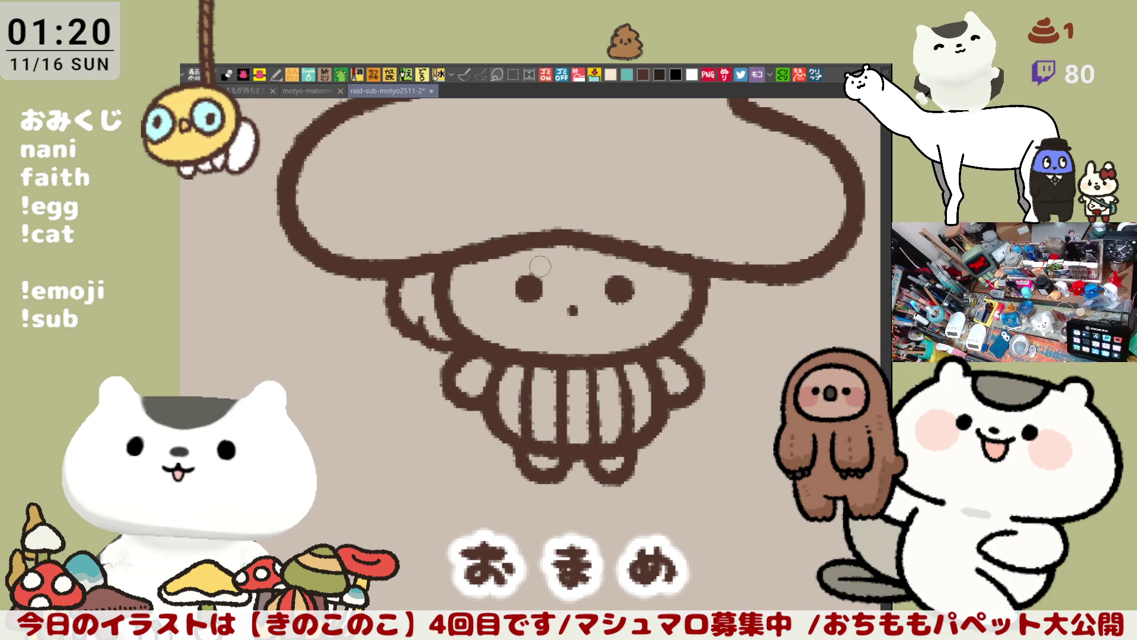
Draw a wavy fringe across おまめ's forehead, extending it to the right
mouse_move(521, 249)
left_mouse_down()
mouse_move(568, 261)
mouse_move(557, 266)
mouse_move(617, 267)
left_mouse_up()
key("ctrl+z")
left_click_drag(517, 253, 583, 262)
key("ctrl+z")
mouse_move(516, 251)
left_mouse_down()
mouse_move(569, 268)
mouse_move(597, 261)
left_mouse_up()
key("ctrl+z")
mouse_move(527, 241)
left_mouse_down()
mouse_move(565, 264)
mouse_move(622, 252)
left_mouse_up()
key("ctrl+z")
key("ctrl+z")
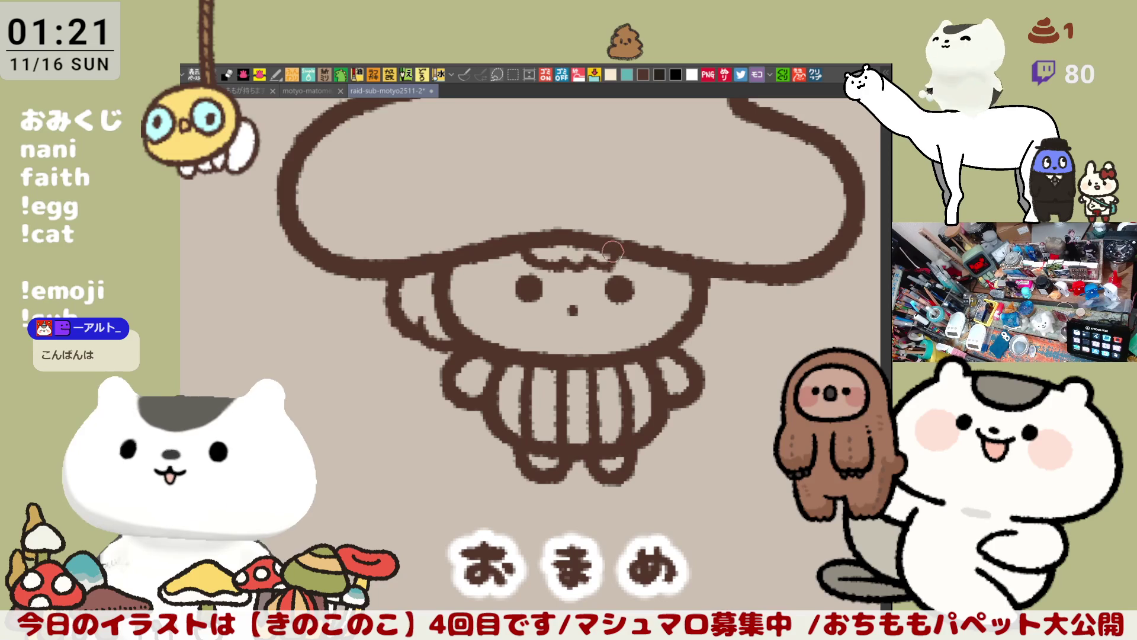
left_click_drag(585, 257, 613, 262)
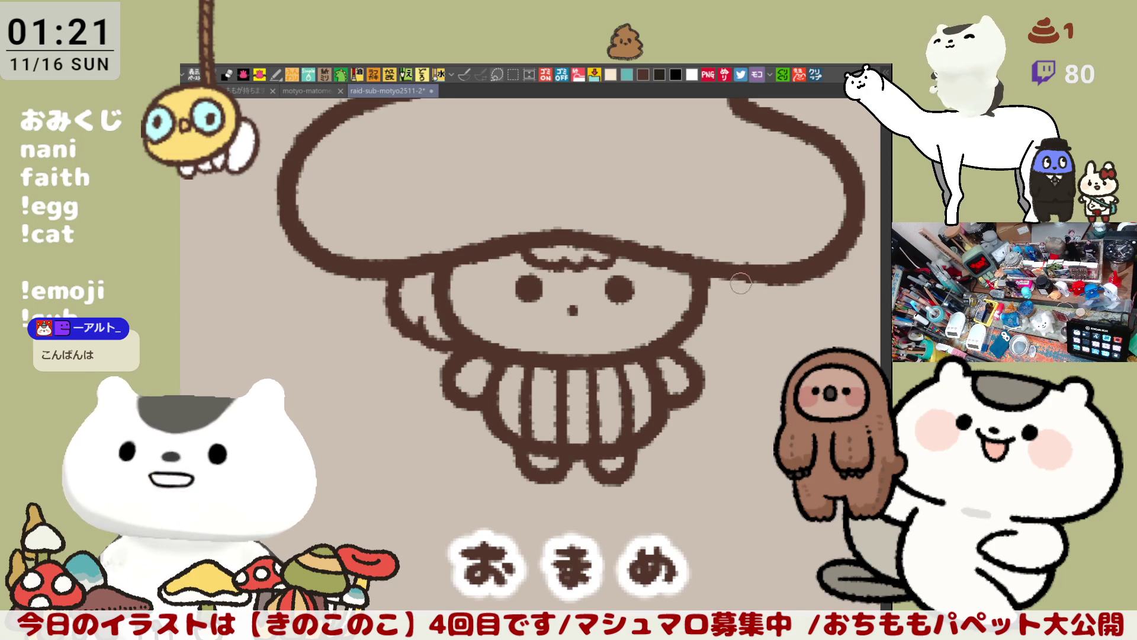
Try a curved hair strand right of the face, then mirror the canvas view horizontally
left_click_drag(728, 269, 705, 338)
key("ctrl+z")
mouse_move(724, 260)
left_mouse_down()
mouse_move(744, 317)
mouse_move(714, 347)
mouse_move(740, 285)
mouse_move(713, 346)
mouse_move(743, 284)
mouse_move(738, 323)
left_mouse_up()
key("ctrl+z")
key("ctrl+z")
key("ctrl+z")
key("ctrl+z")
key("ctrl+z")
key("h")
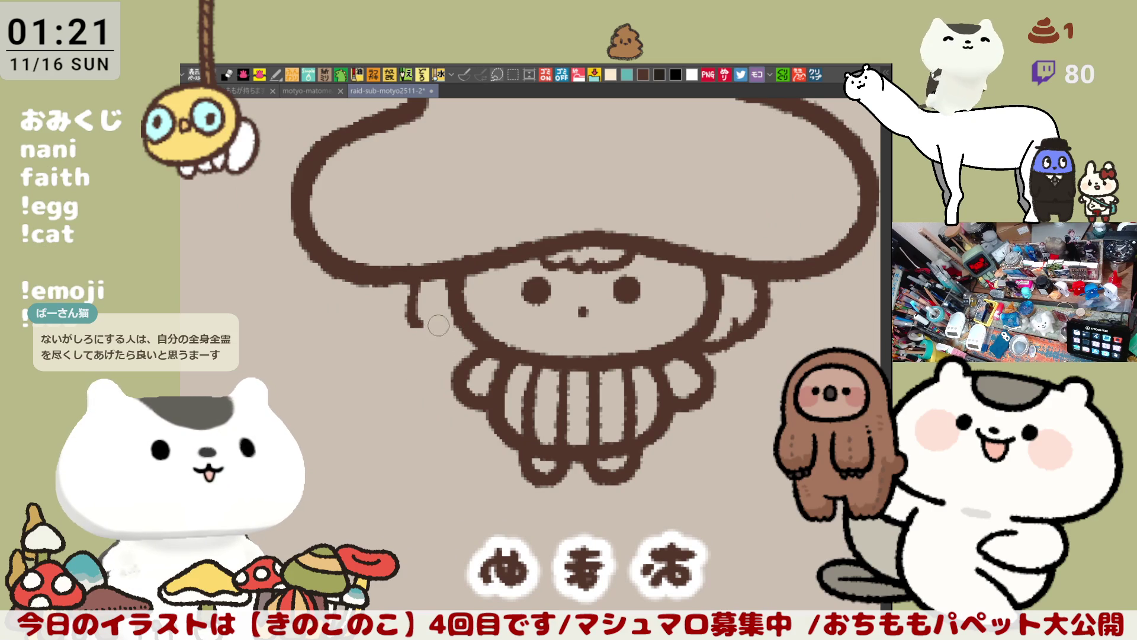
key("ctrl+z")
Draw a curved hair strand down the left side of the face, redrawing it several times
left_click_drag(427, 275, 443, 352)
key("ctrl+z")
left_click_drag(428, 275, 443, 354)
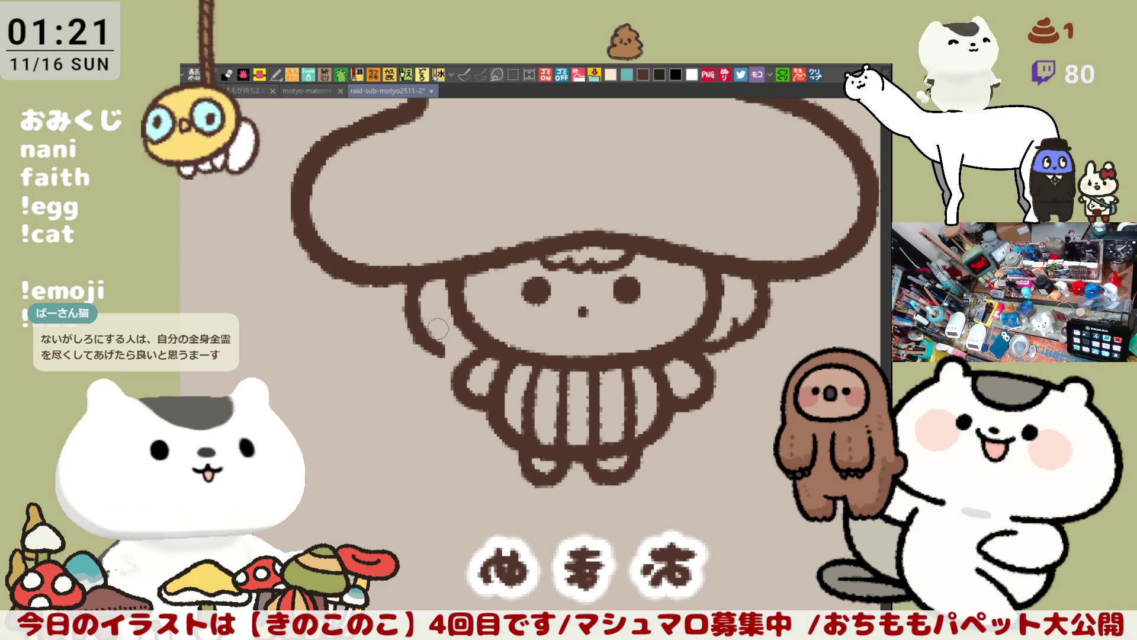
key("ctrl+z")
left_click_drag(415, 284, 442, 354)
key("ctrl+z")
left_click_drag(415, 285, 442, 354)
key("ctrl+z")
Reshape the left strand's lower end toward the arm and darken the fringe's top outline
mouse_move(432, 269)
left_mouse_down()
mouse_move(407, 325)
mouse_move(415, 352)
left_mouse_up()
key("ctrl+z")
left_click_drag(432, 273, 417, 352)
key("ctrl+z")
left_click_drag(432, 270, 438, 349)
key("ctrl+z")
left_click_drag(447, 275, 462, 349)
mouse_move(462, 350)
left_mouse_down()
mouse_move(469, 355)
mouse_move(434, 334)
mouse_move(465, 354)
left_mouse_up()
key("ctrl+z")
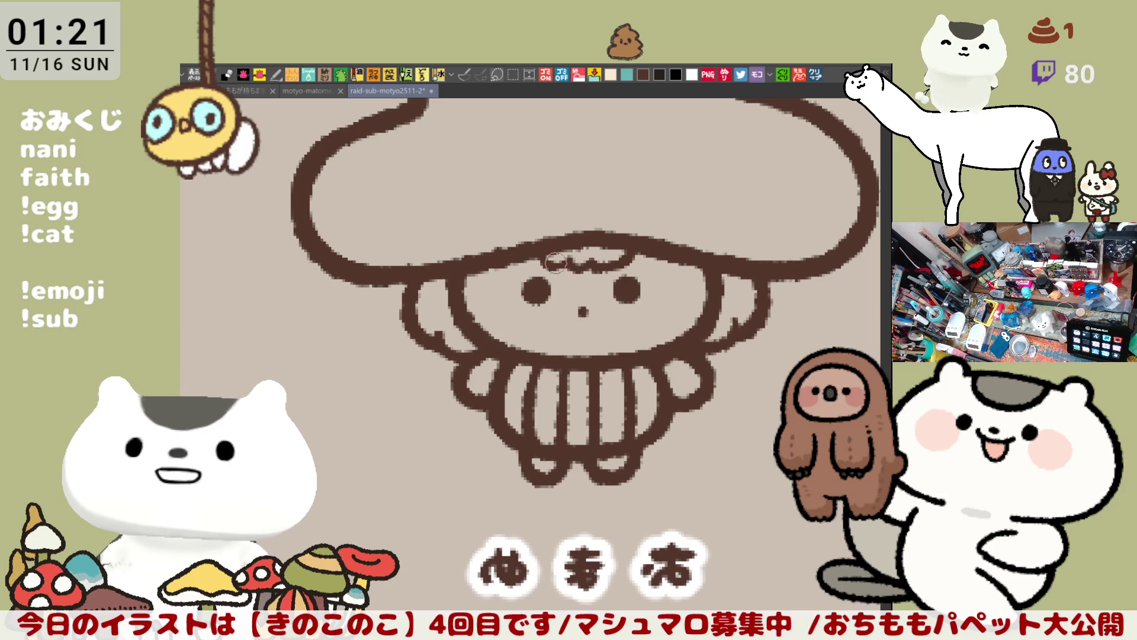
mouse_move(547, 268)
left_mouse_down()
mouse_move(536, 257)
mouse_move(622, 263)
left_mouse_up()
Erase part of the outline on おまめ's right side and save the sheet
scroll(629, 401, "right", 3)
scroll(624, 407, "down", 3)
scroll(652, 408, "up", 2)
scroll(684, 408, "up", 2)
scroll(665, 325, "left", 2)
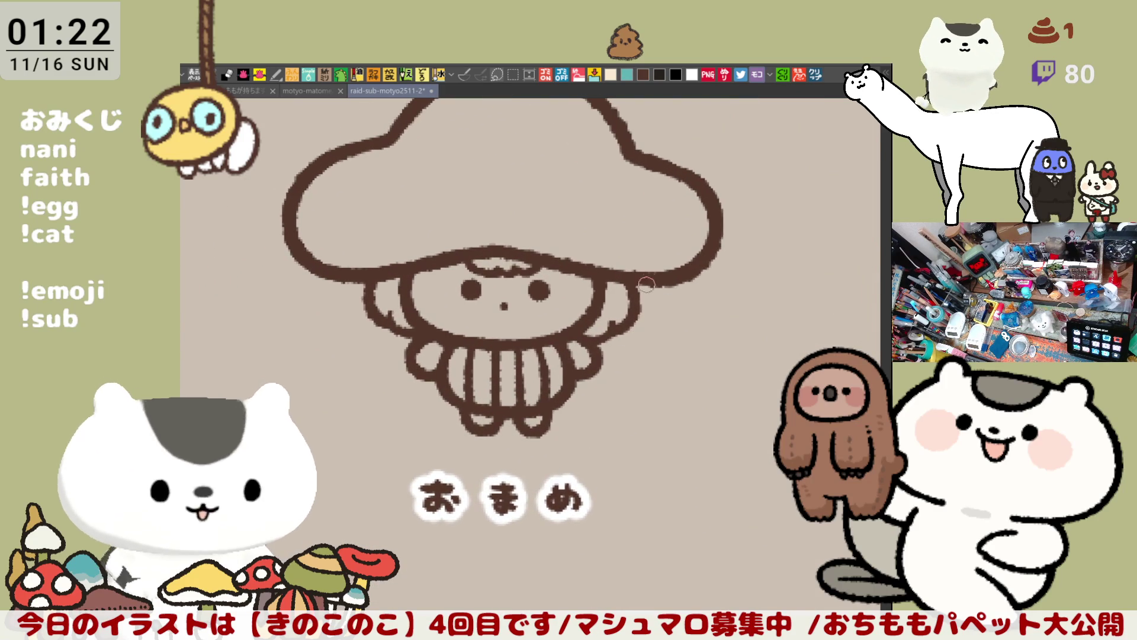
left_click_drag(624, 292, 620, 286)
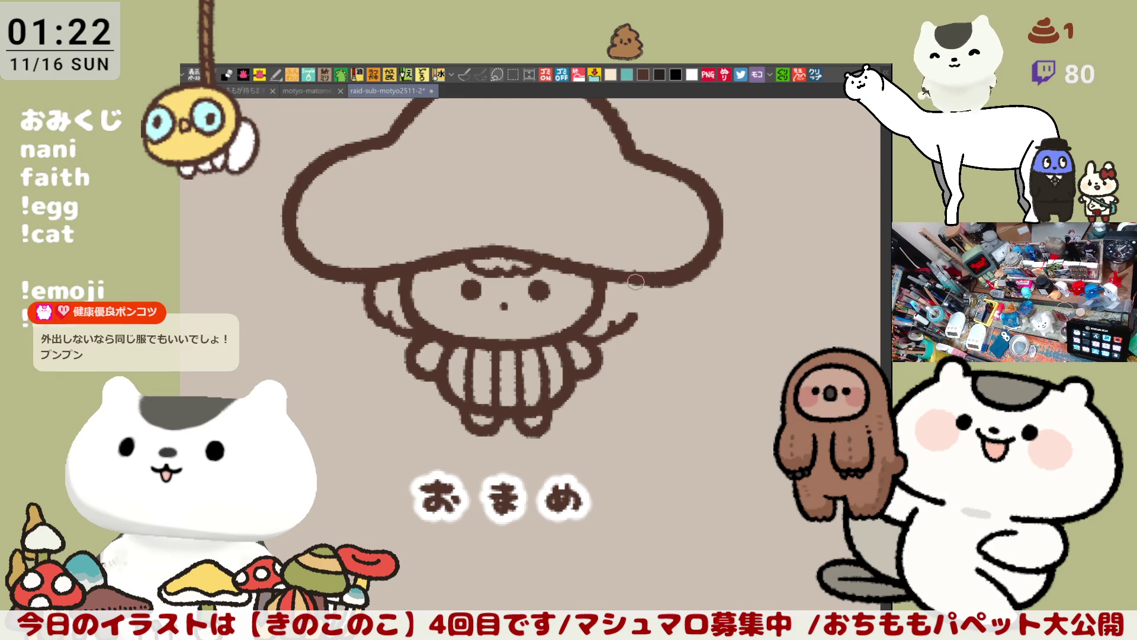
key("ctrl+s")
Add small hair strokes right of the head and near the right hand
left_click_drag(613, 281, 628, 294)
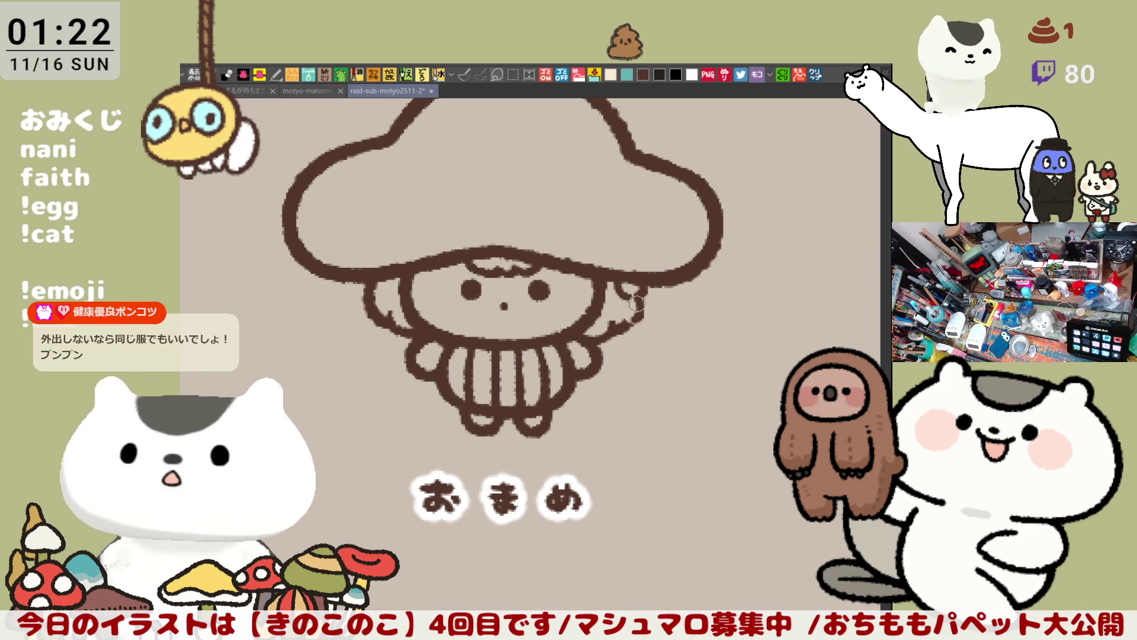
mouse_move(634, 290)
left_mouse_down()
mouse_move(642, 319)
mouse_move(629, 320)
mouse_move(642, 296)
mouse_move(624, 317)
mouse_move(646, 325)
mouse_move(645, 314)
left_mouse_up()
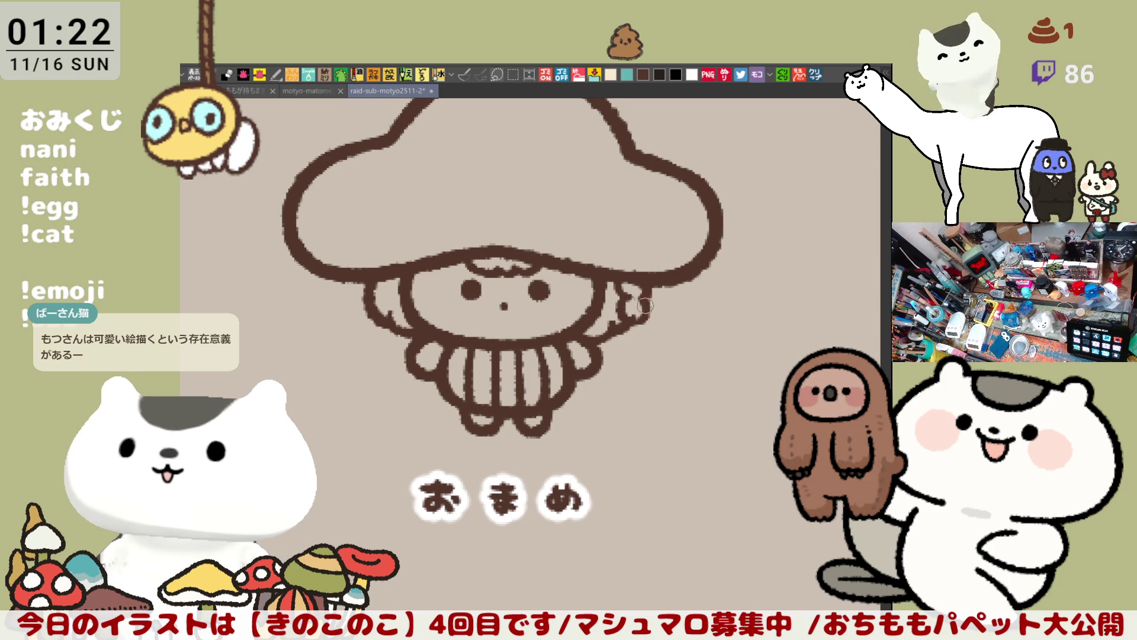
scroll(665, 359, "down", 2)
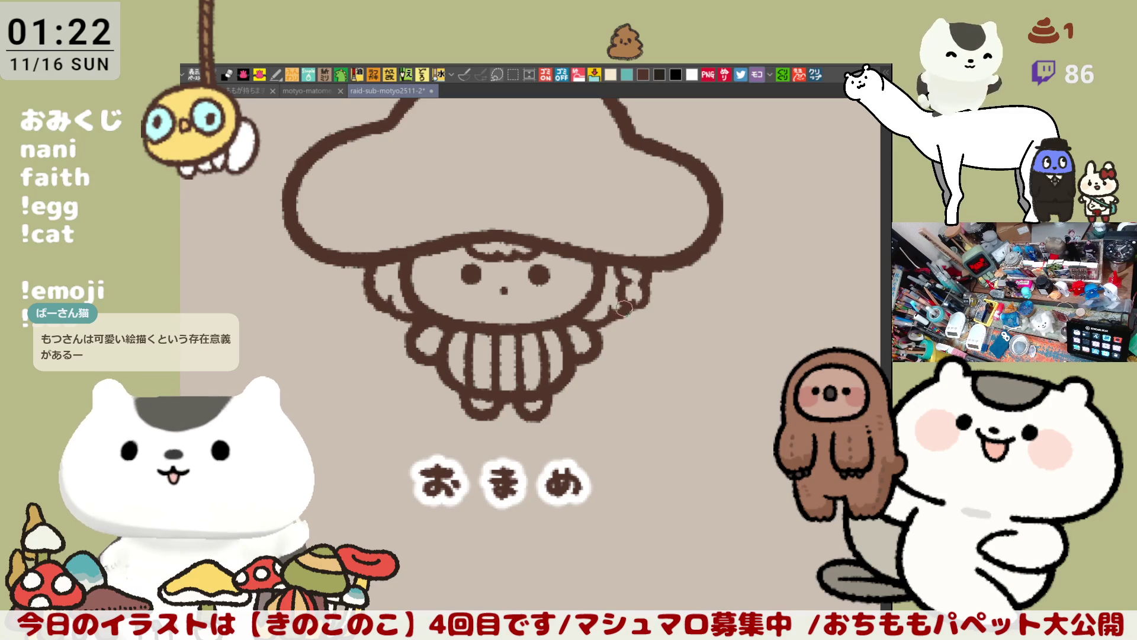
scroll(653, 336, "down", 5)
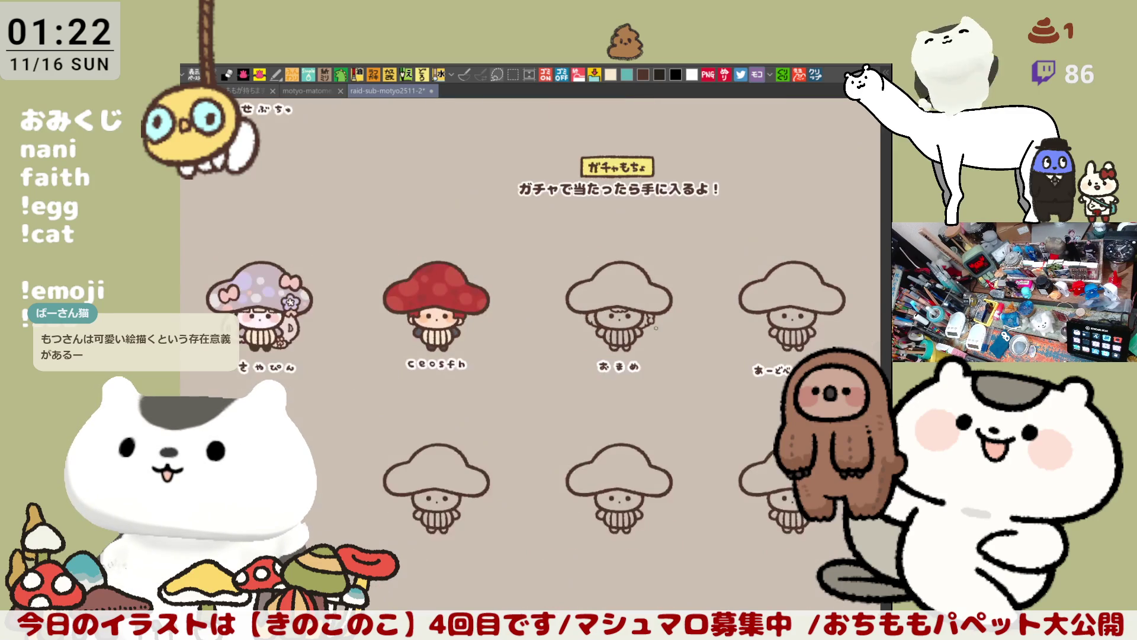
scroll(656, 327, "up", 10)
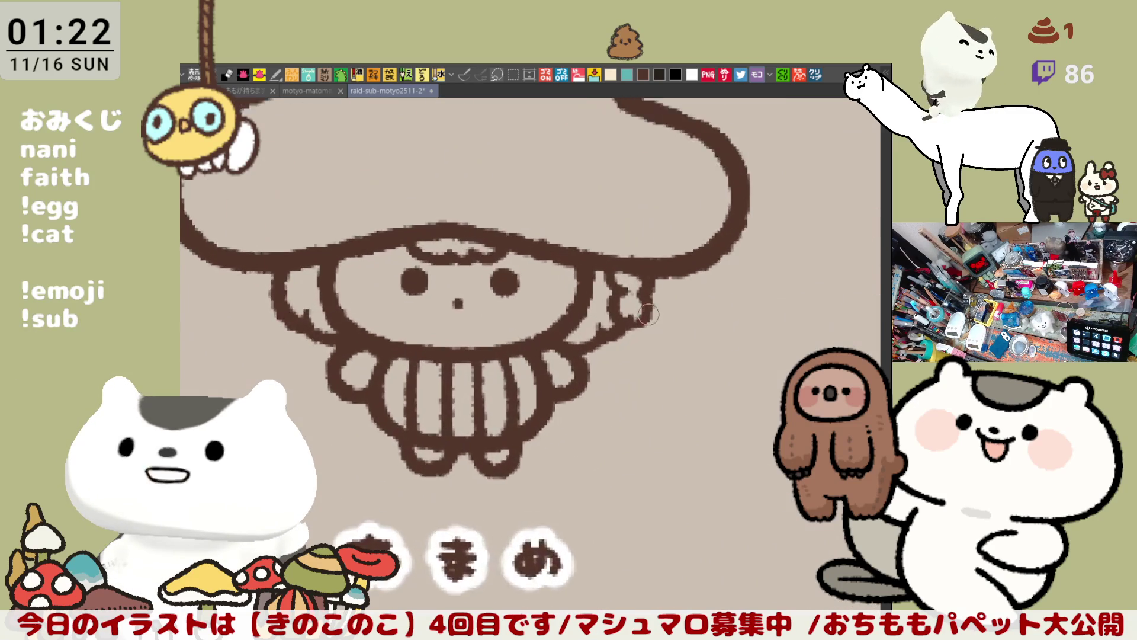
Touch up the arm outline and save the sticker sheet
mouse_move(580, 303)
left_mouse_down()
mouse_move(620, 284)
mouse_move(584, 333)
left_mouse_up()
scroll(584, 333, "down", 5)
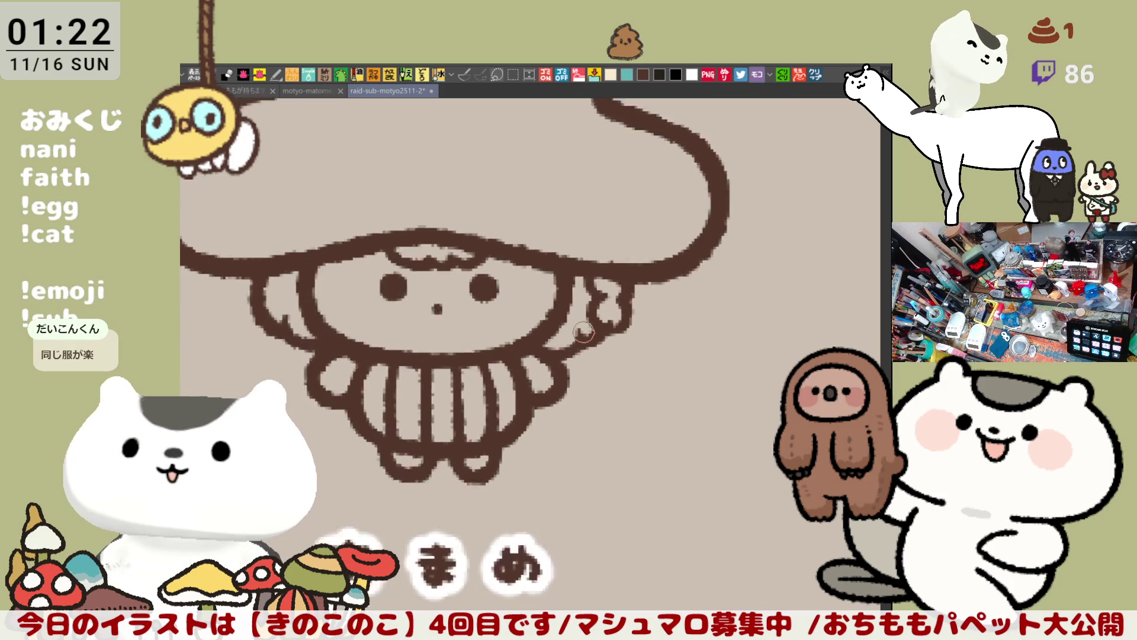
key("ctrl+s")
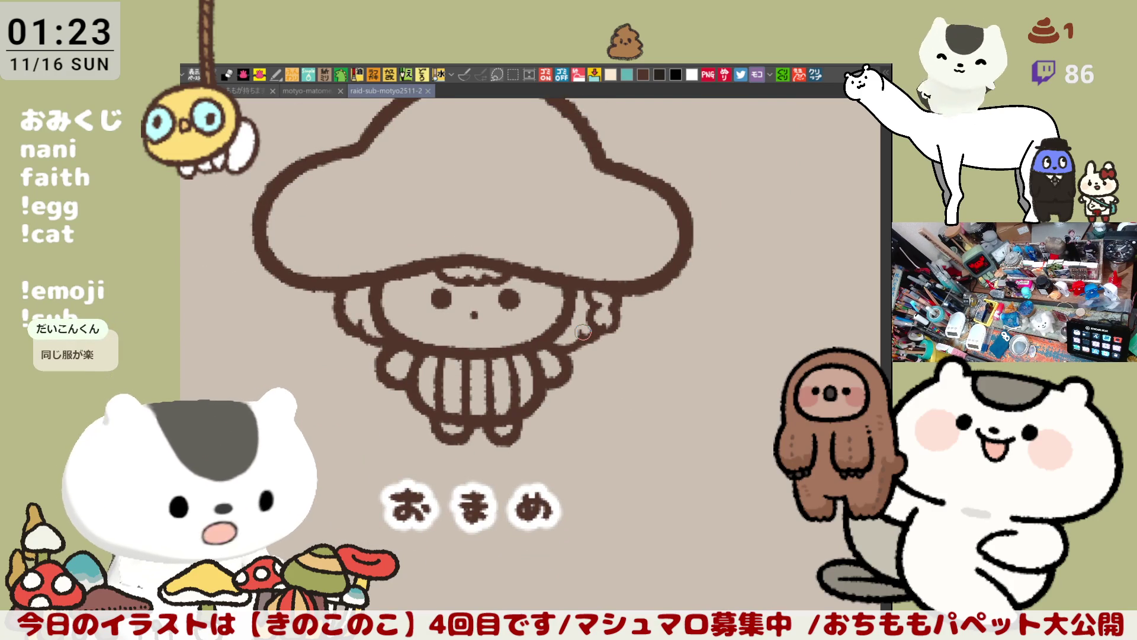